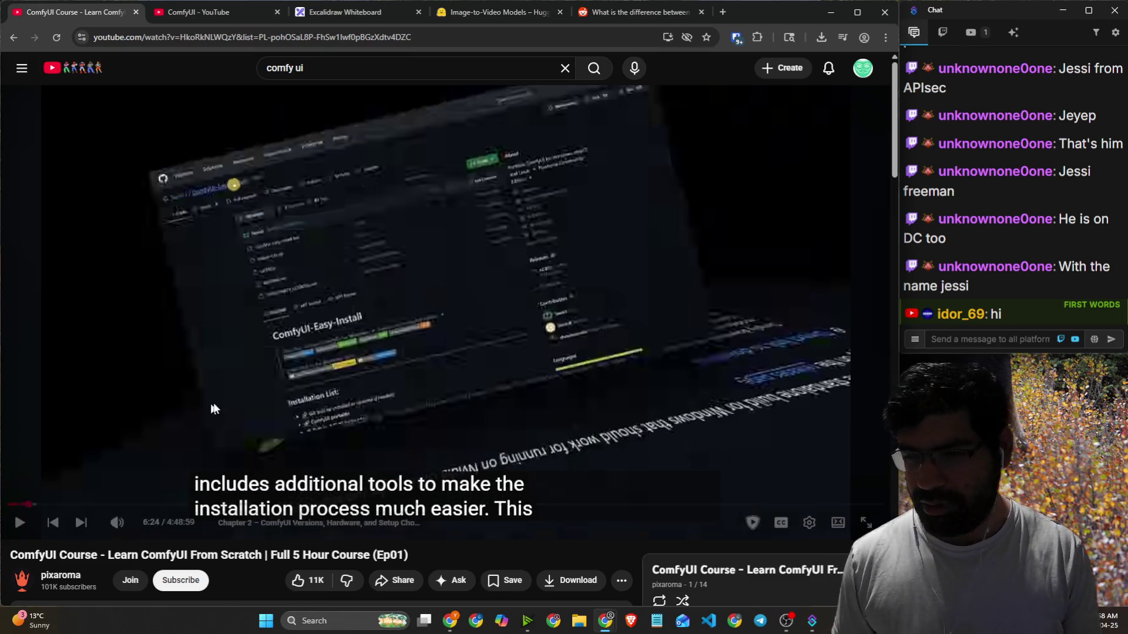
Play the ComfyUI course past 6:53 through the ComfyUI-Easy-Install repository section.
click(357, 370)
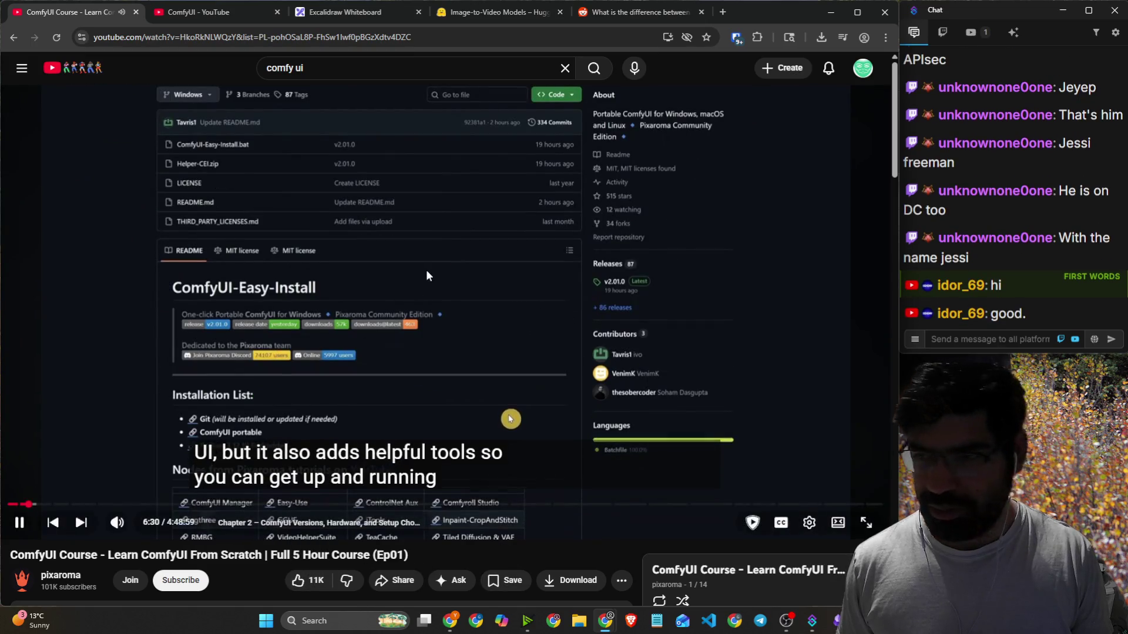
click(671, 343)
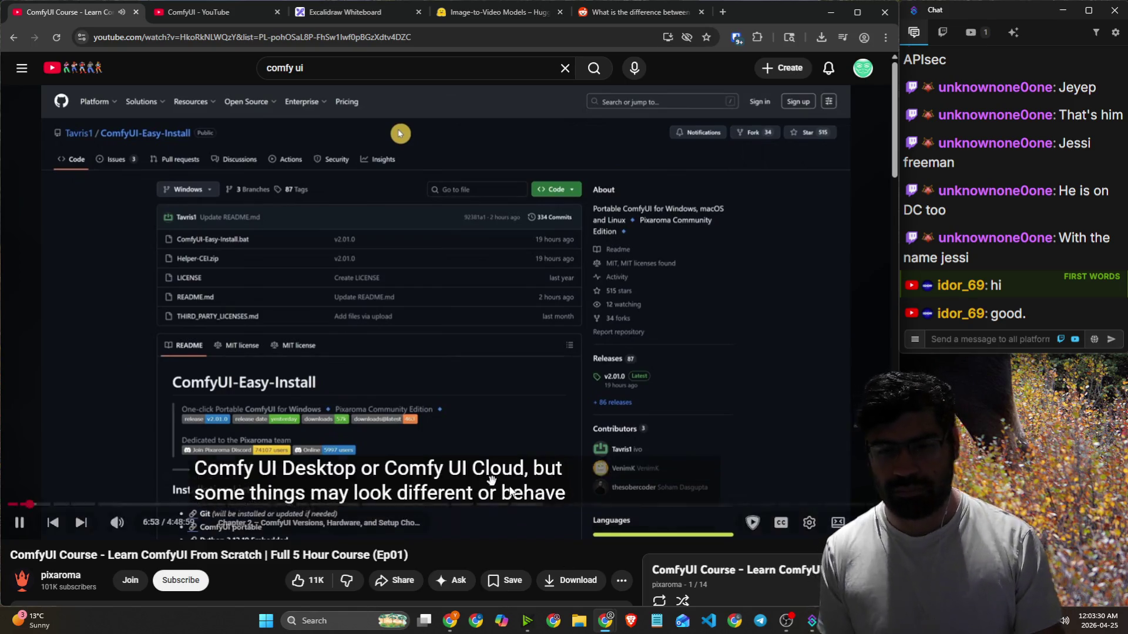
Pause the course and search Hugging Face for 'co/Comfy' to open the Comfy-Org/ERNIE-Image model page.
click(754, 336)
click(499, 12)
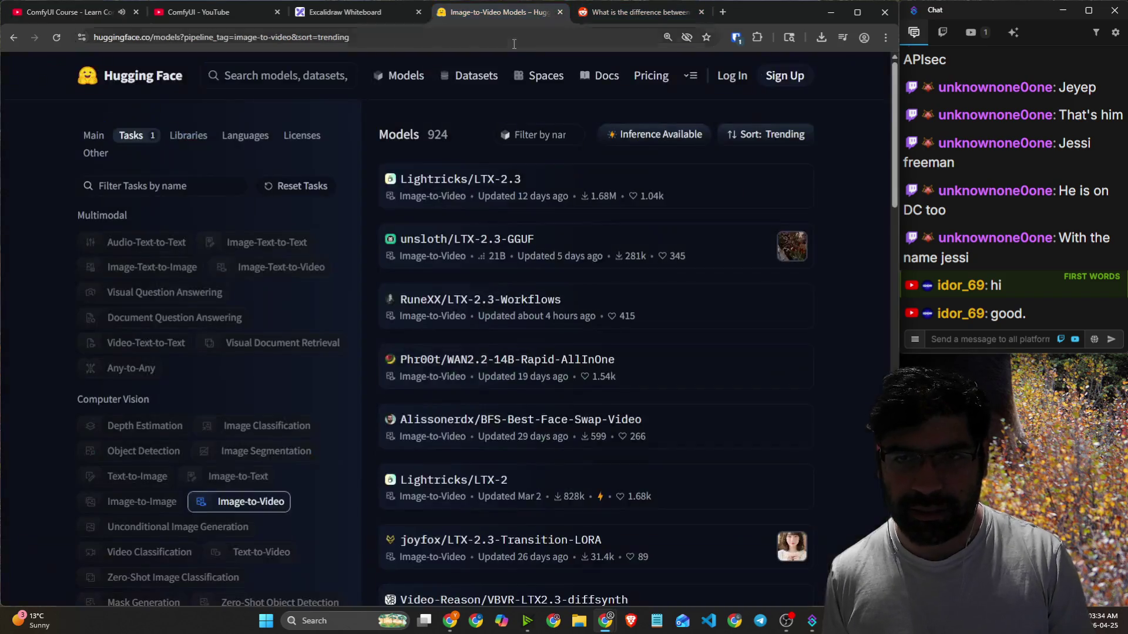
click(514, 43)
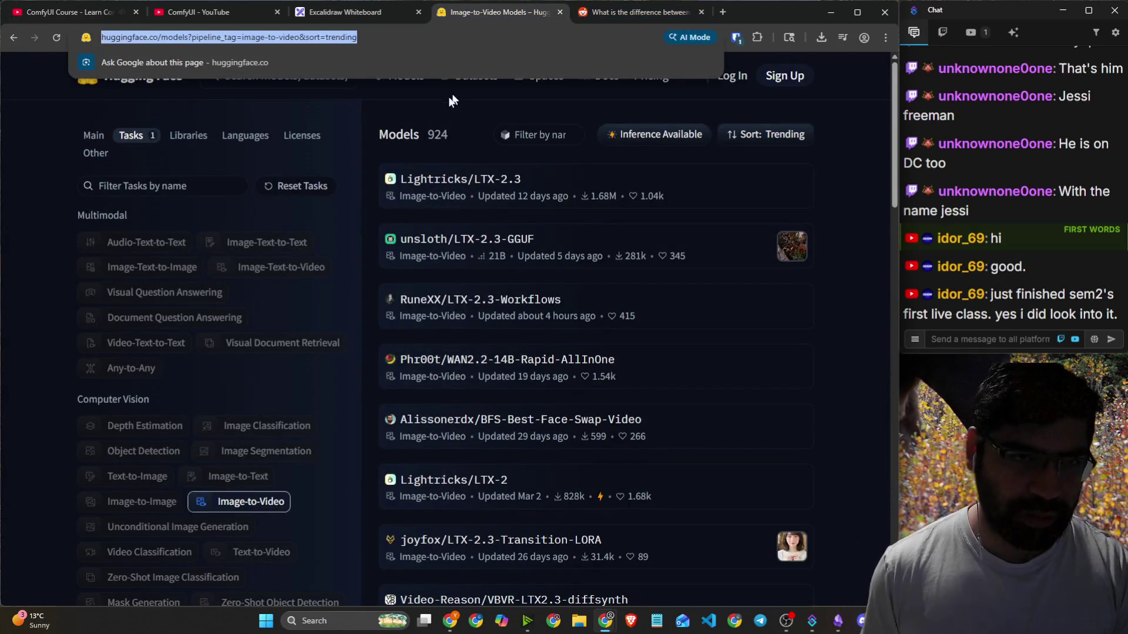
click(178, 179)
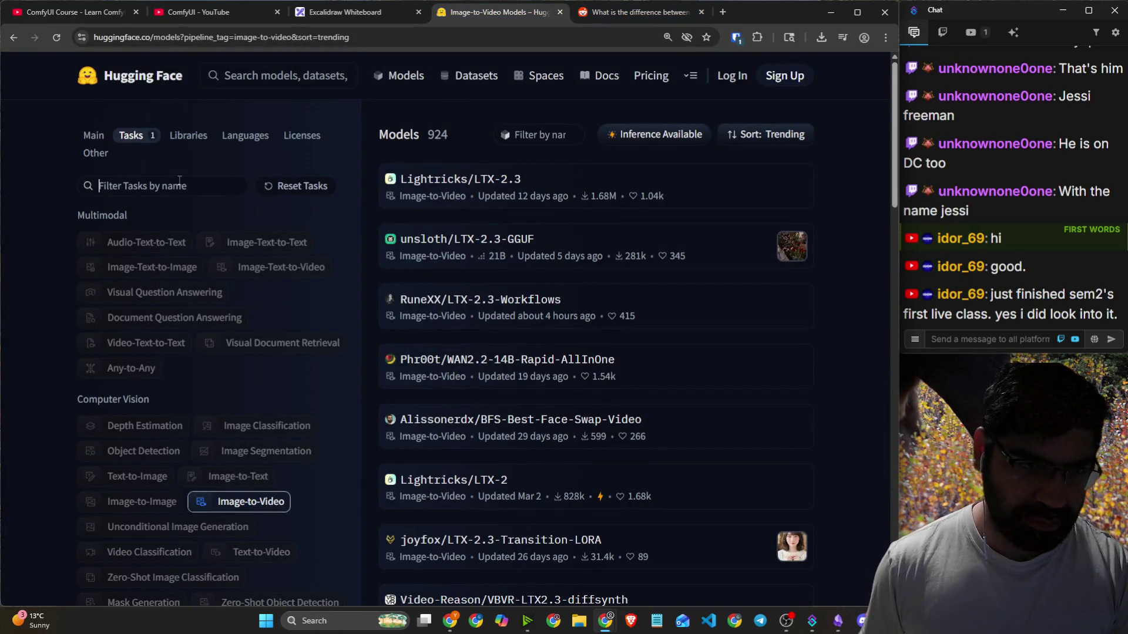
click(238, 74)
text(co/Comfy)
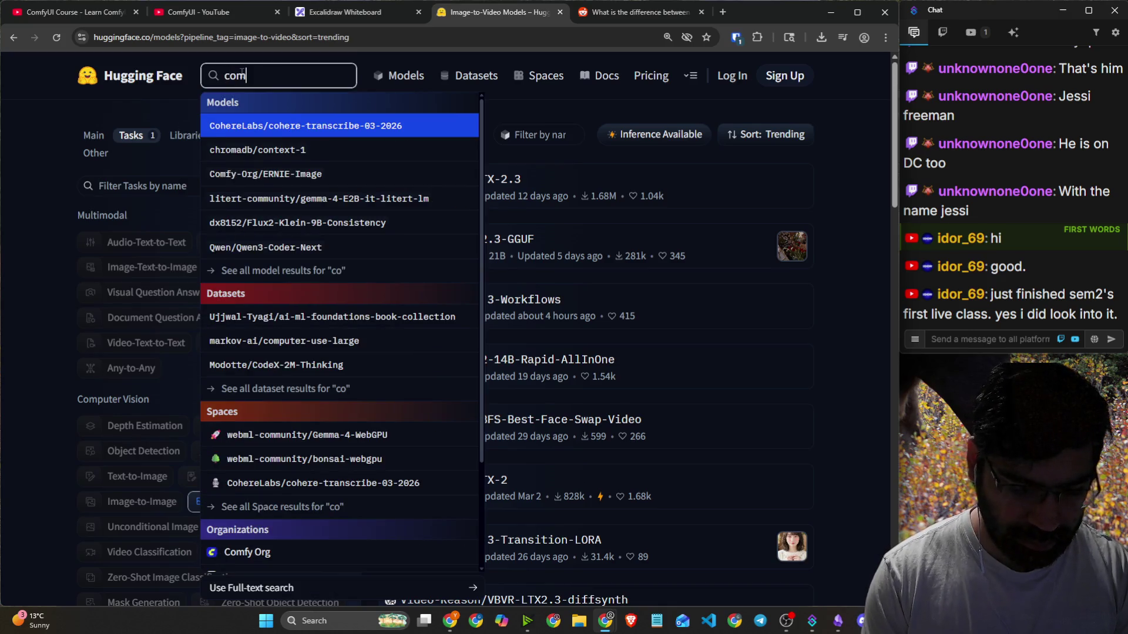
key(Return)
Highlight the note about repackaged ComfyUI model files, then begin a new address with 'com'.
scroll(341, 217, down, 2)
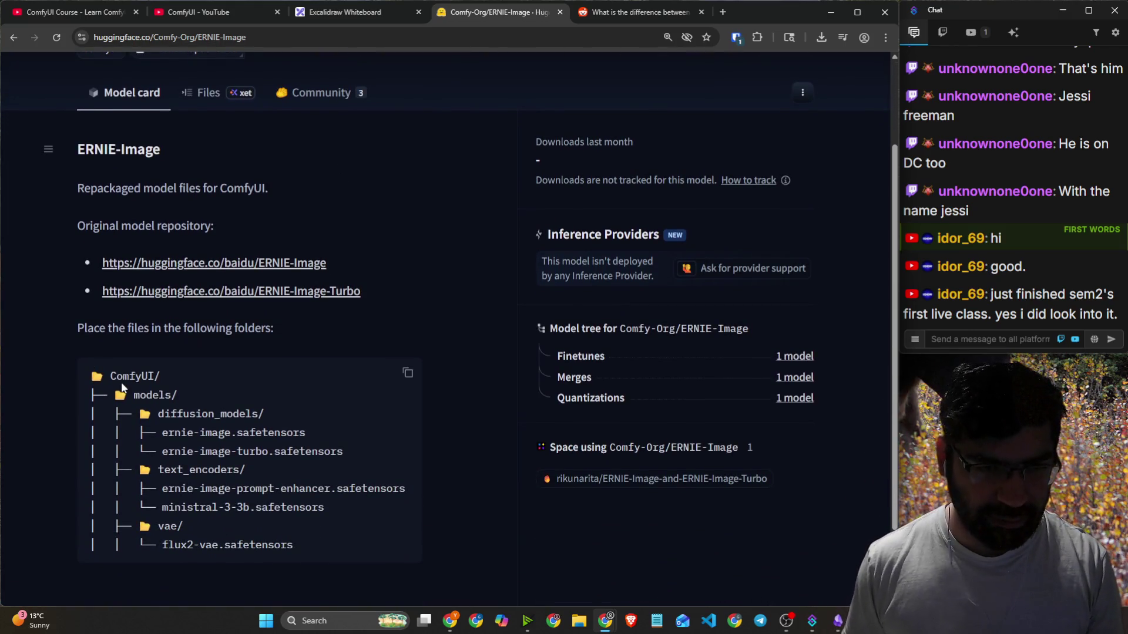
drag(134, 188, 236, 189)
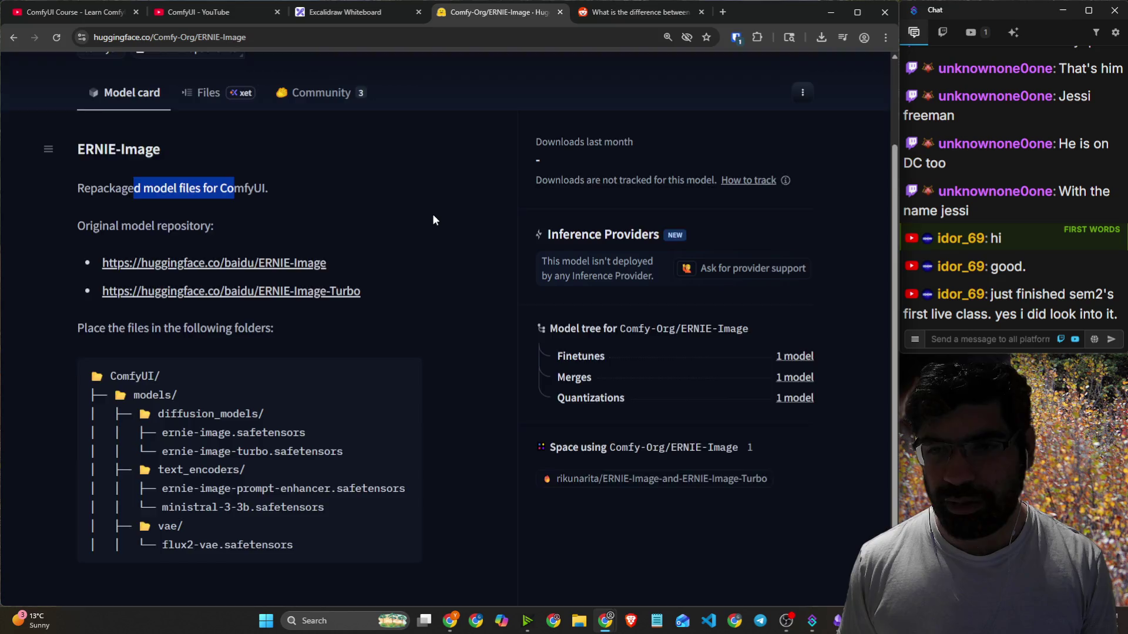
scroll(433, 217, down, 2)
scroll(452, 194, up, 4)
click(396, 36)
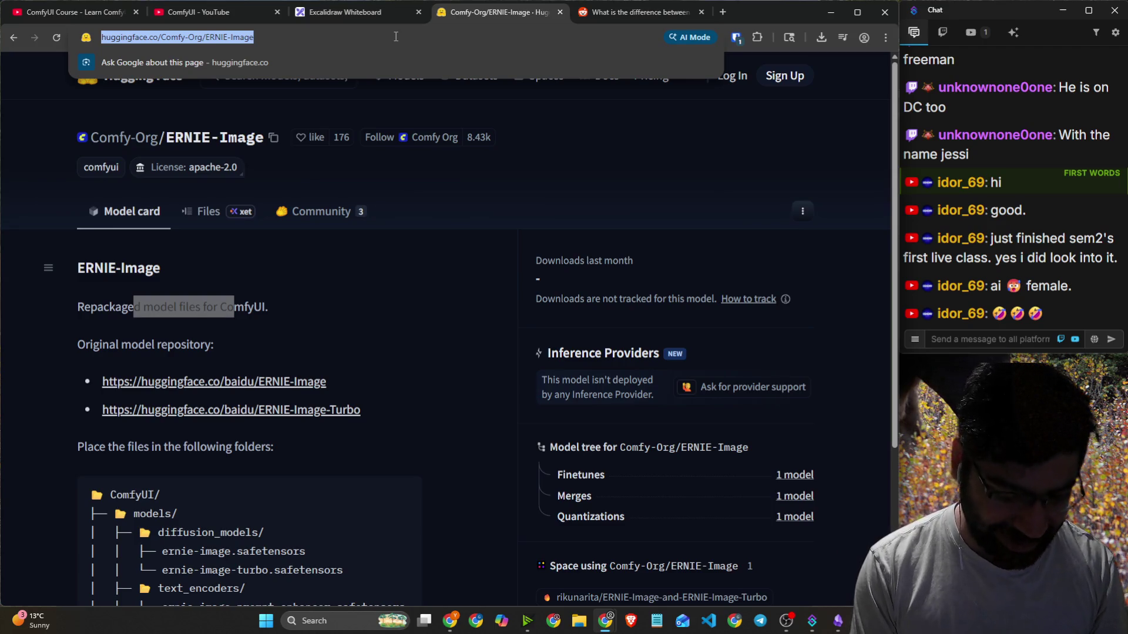
text(com)
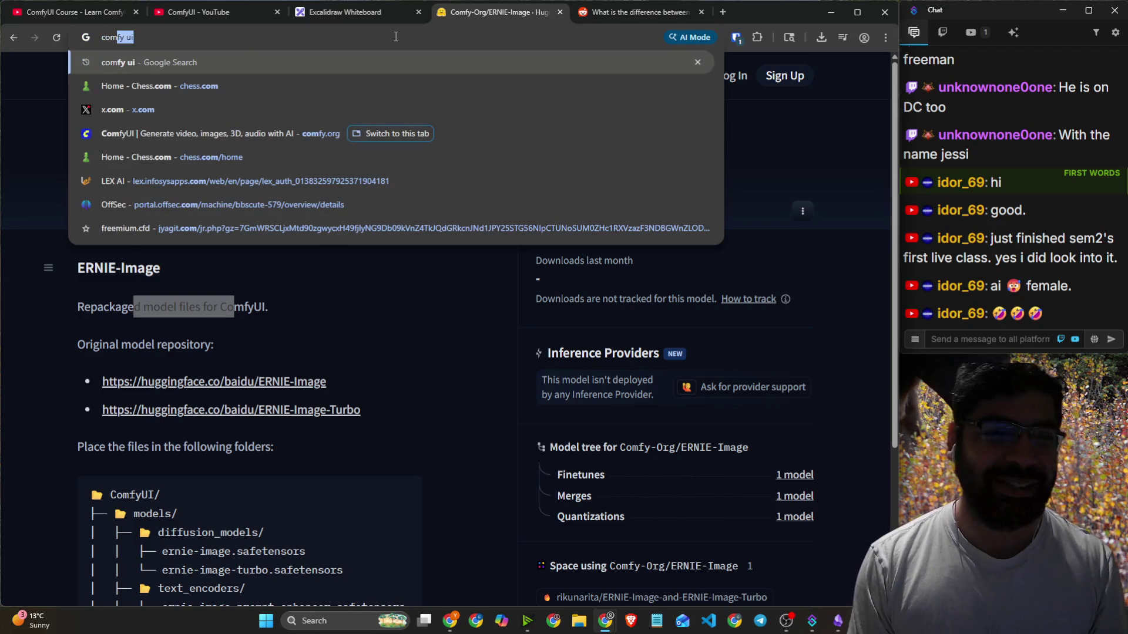
Go to comfy.org and open the Products > Comfy Local download page.
key(Down)
key(Down)
key(Down)
key(Return)
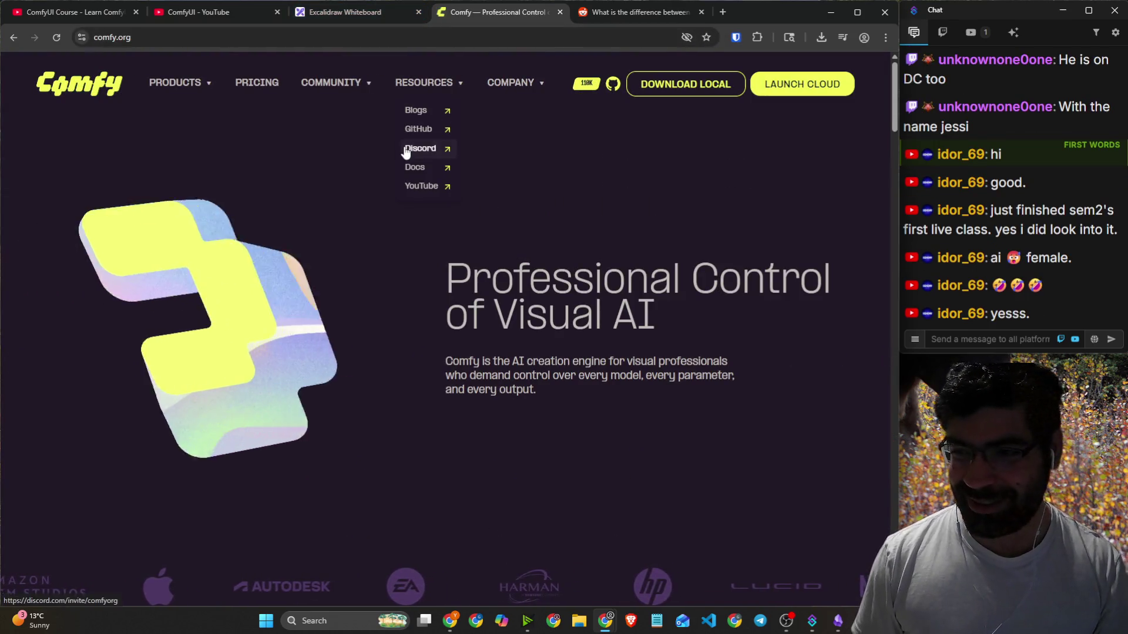
mouse_move(185, 89)
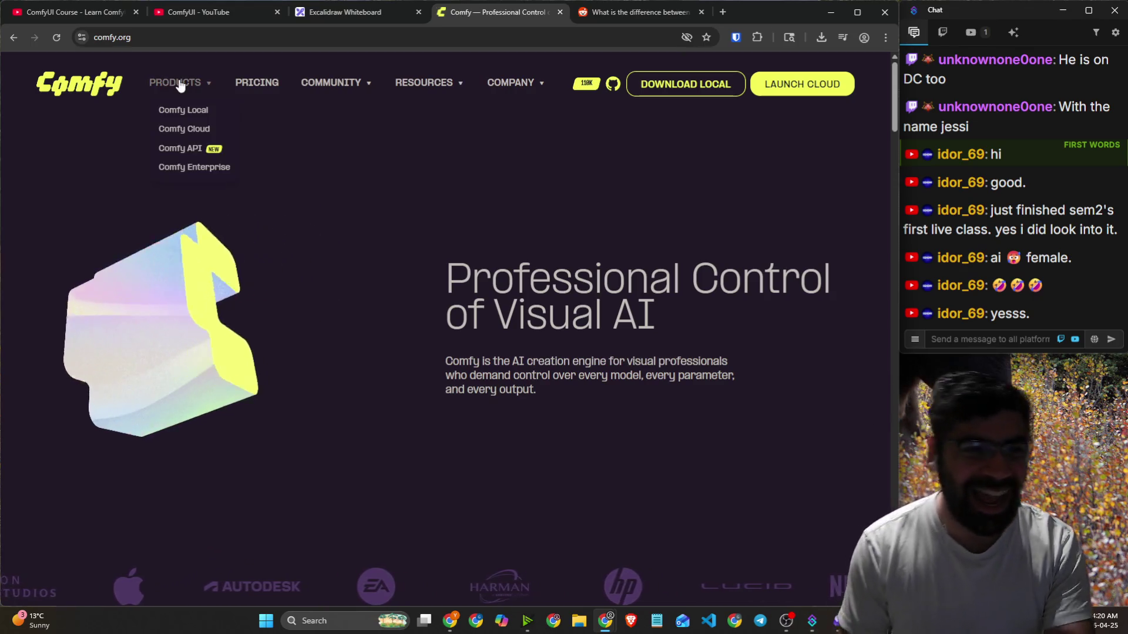
click(184, 111)
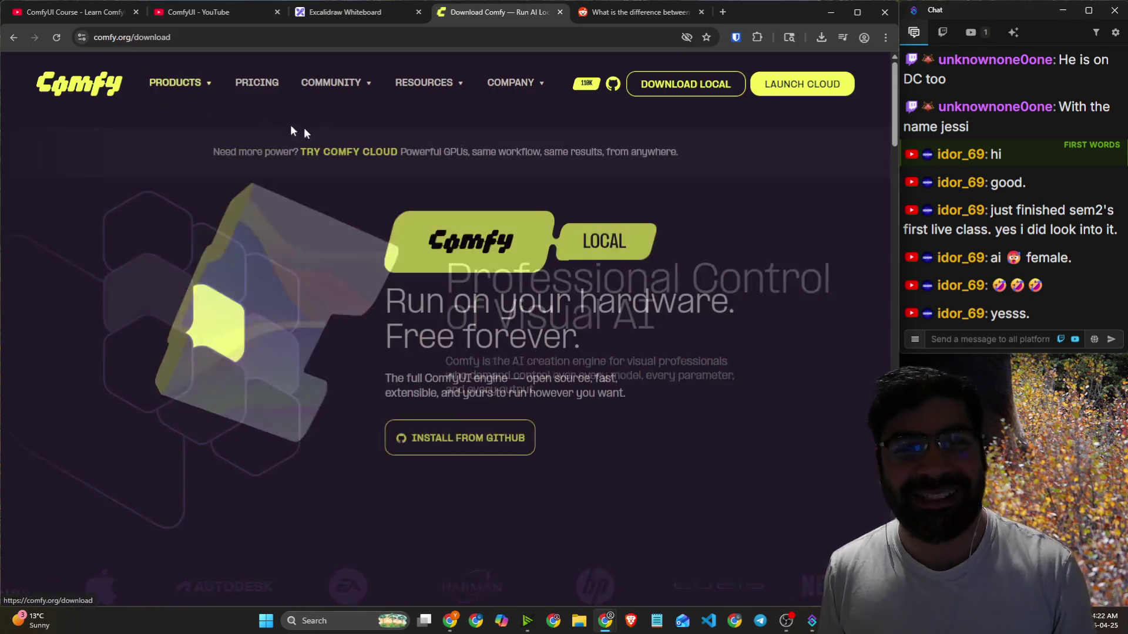
Read down the Comfy Local page, highlighting passages including 'Any model. No exceptions.'.
scroll(496, 257, down, 1)
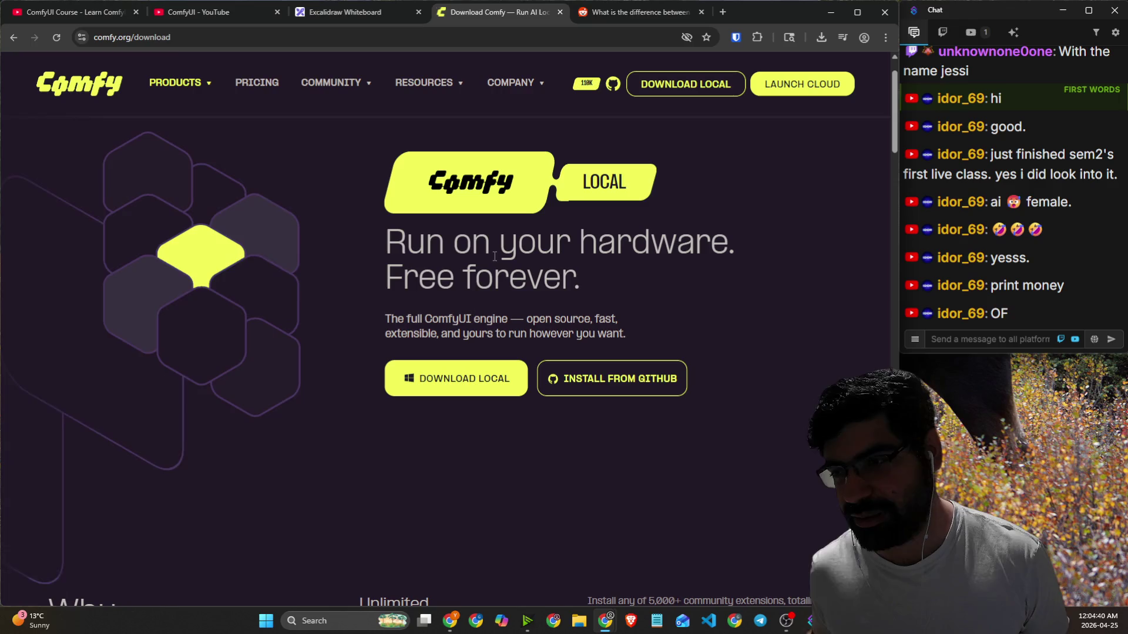
scroll(618, 268, down, 3)
scroll(611, 267, down, 1)
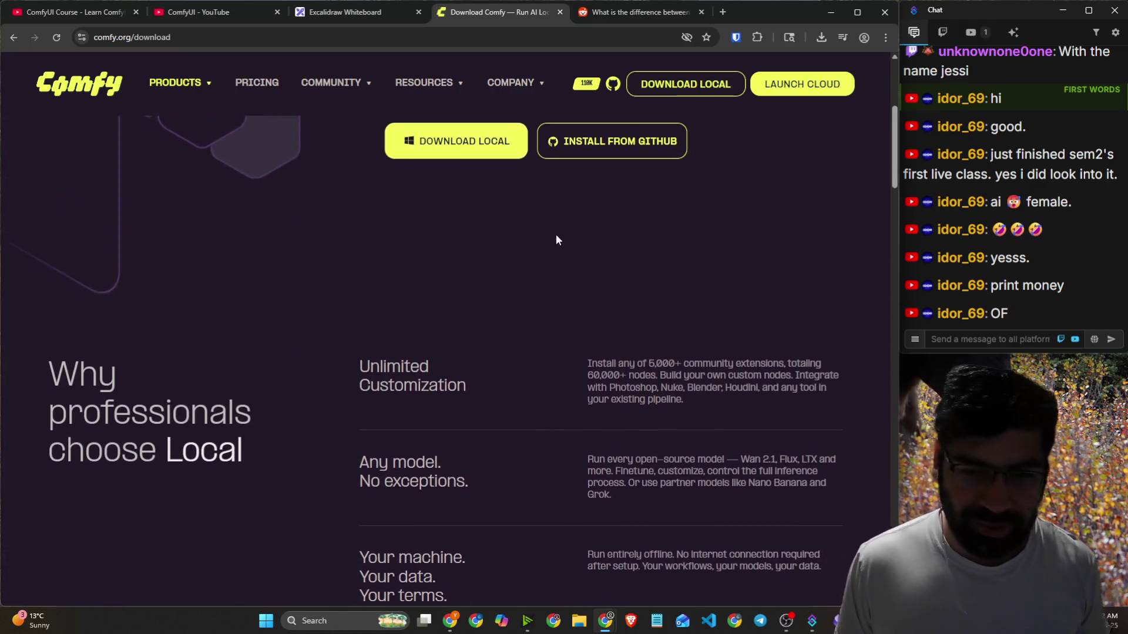
scroll(580, 243, up, 3)
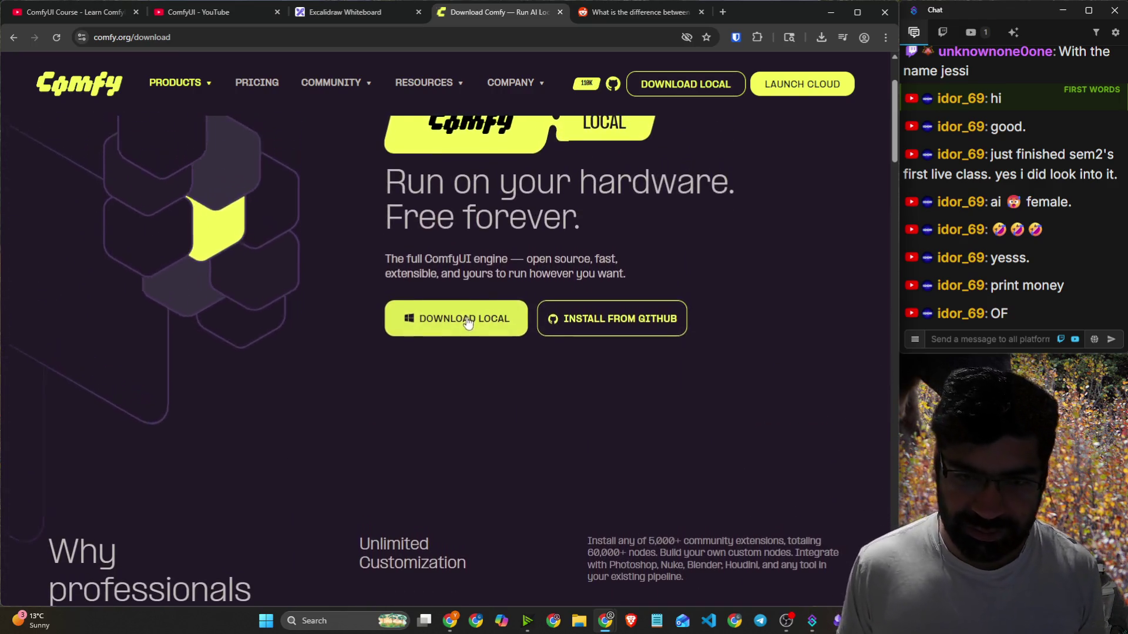
scroll(458, 318, down, 5)
mouse_move(131, 297)
mouse_down()
mouse_move(228, 306)
mouse_move(272, 330)
mouse_up()
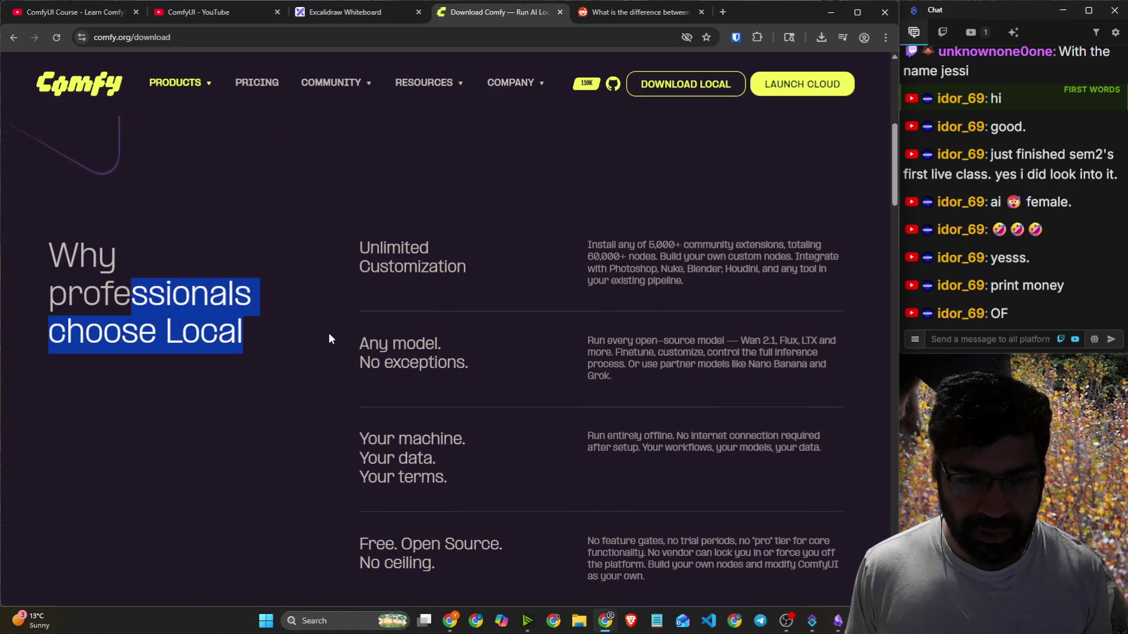
scroll(329, 338, down, 1)
mouse_move(358, 188)
mouse_down()
mouse_move(432, 191)
mouse_move(471, 212)
mouse_up()
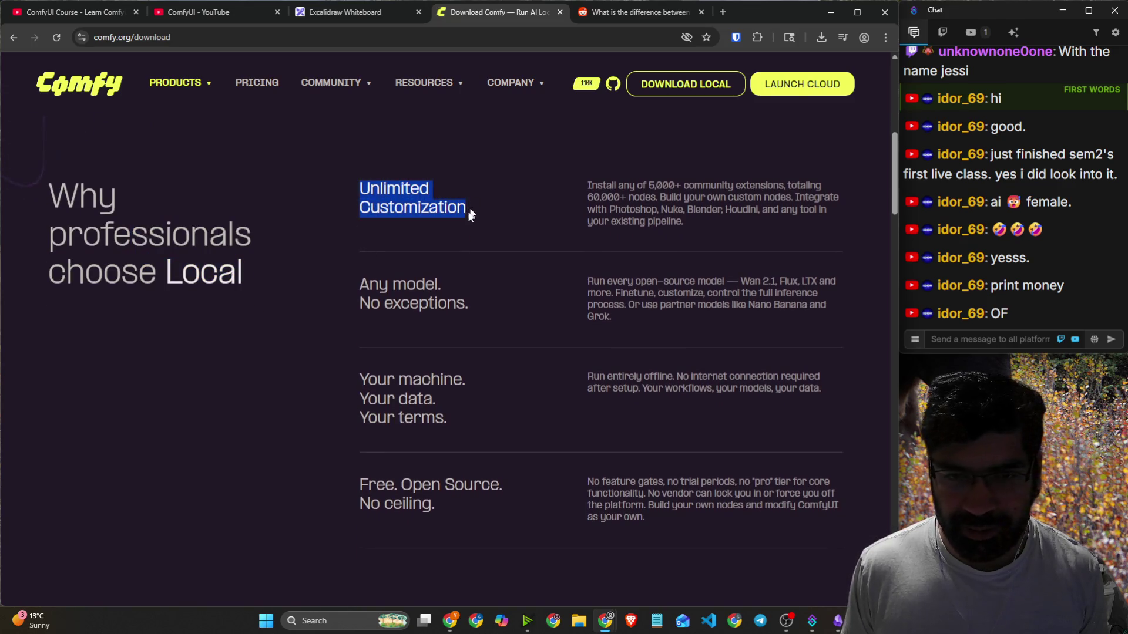
drag(369, 285, 432, 301)
Scroll to the FAQs and expand the answers on needing a GPU, disk space, and cost.
scroll(444, 344, down, 6)
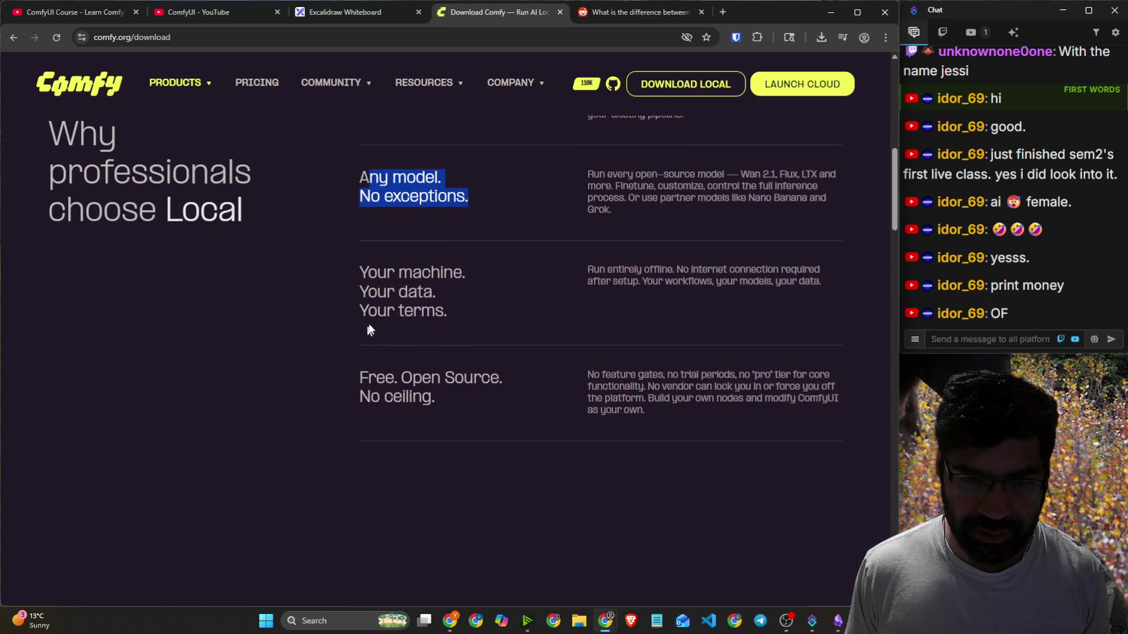
scroll(404, 410, down, 2)
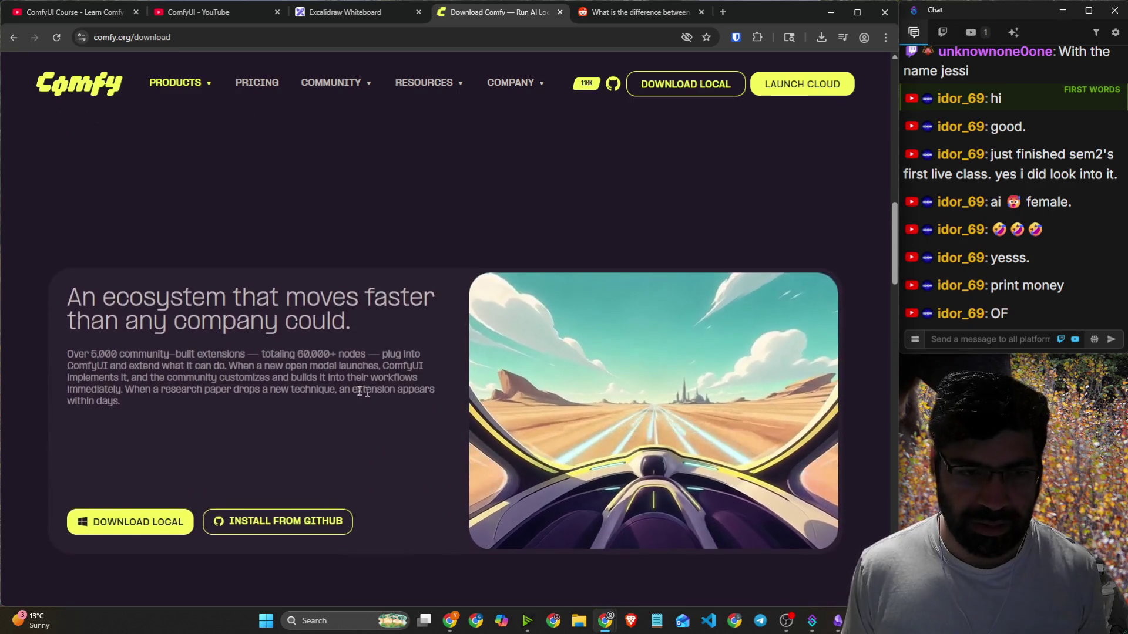
scroll(346, 388, down, 3)
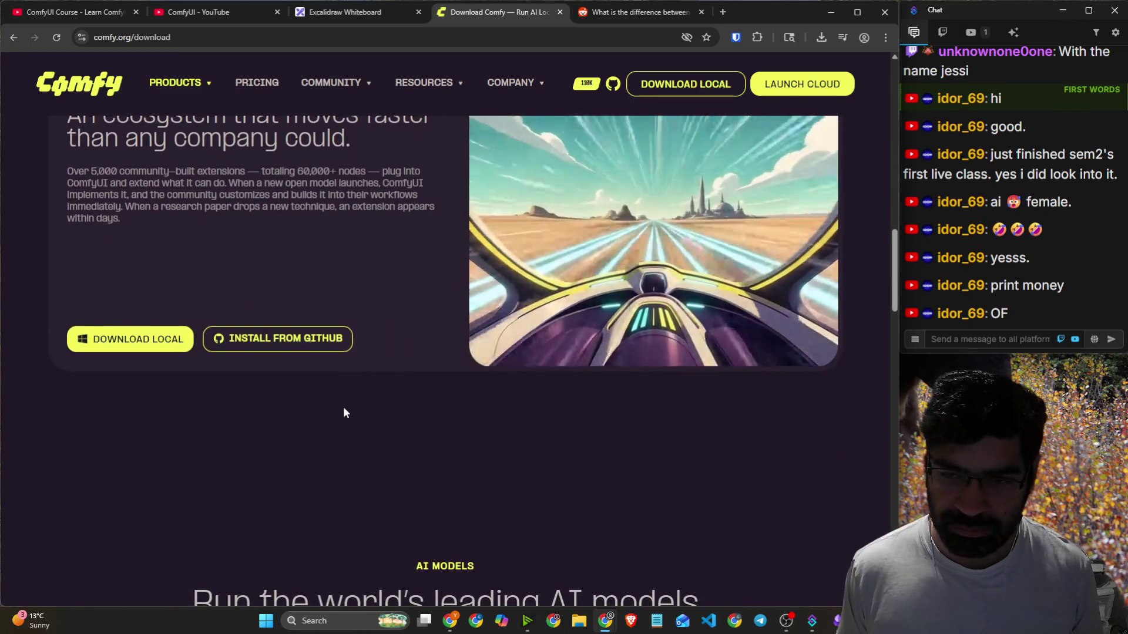
scroll(343, 411, down, 6)
scroll(819, 306, down, 4)
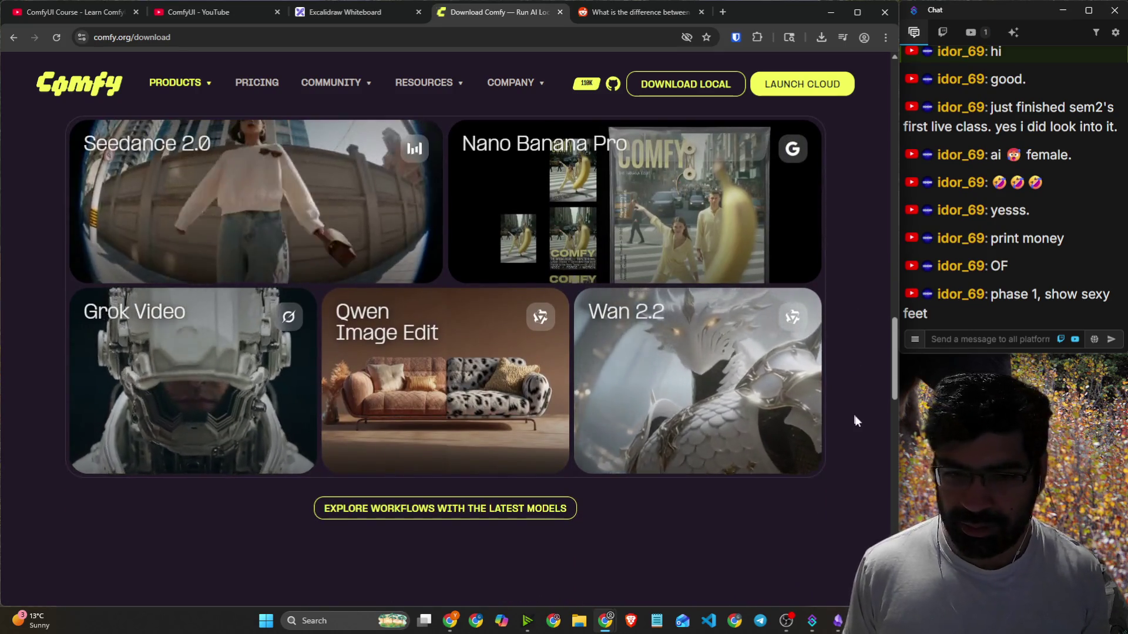
scroll(852, 409, down, 8)
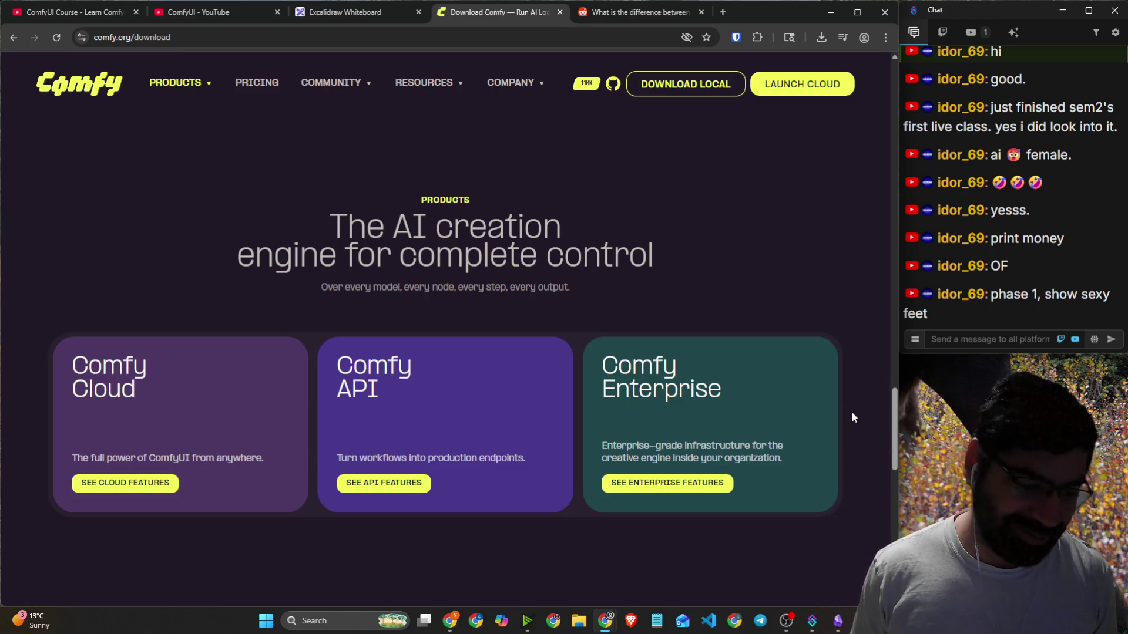
scroll(851, 412, down, 5)
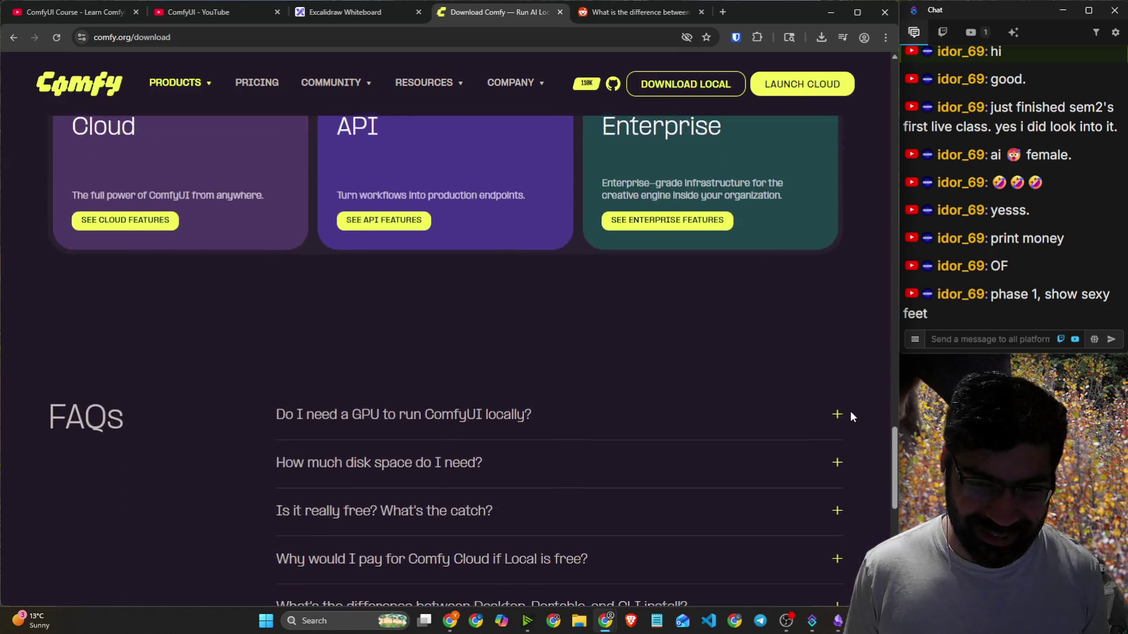
click(578, 336)
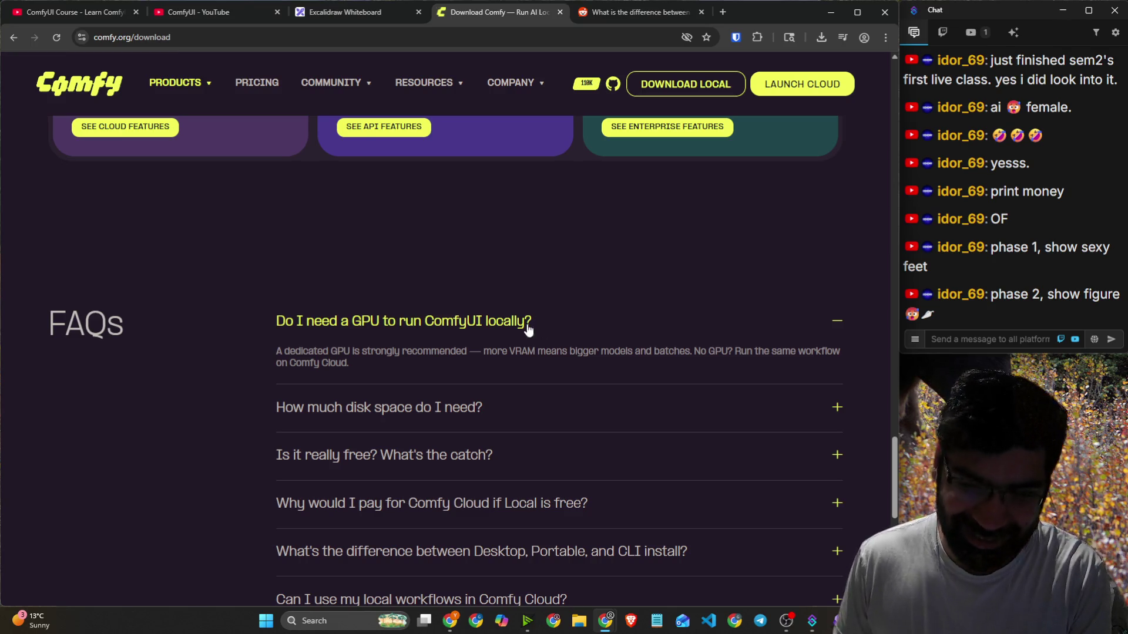
click(445, 407)
scroll(446, 347, down, 2)
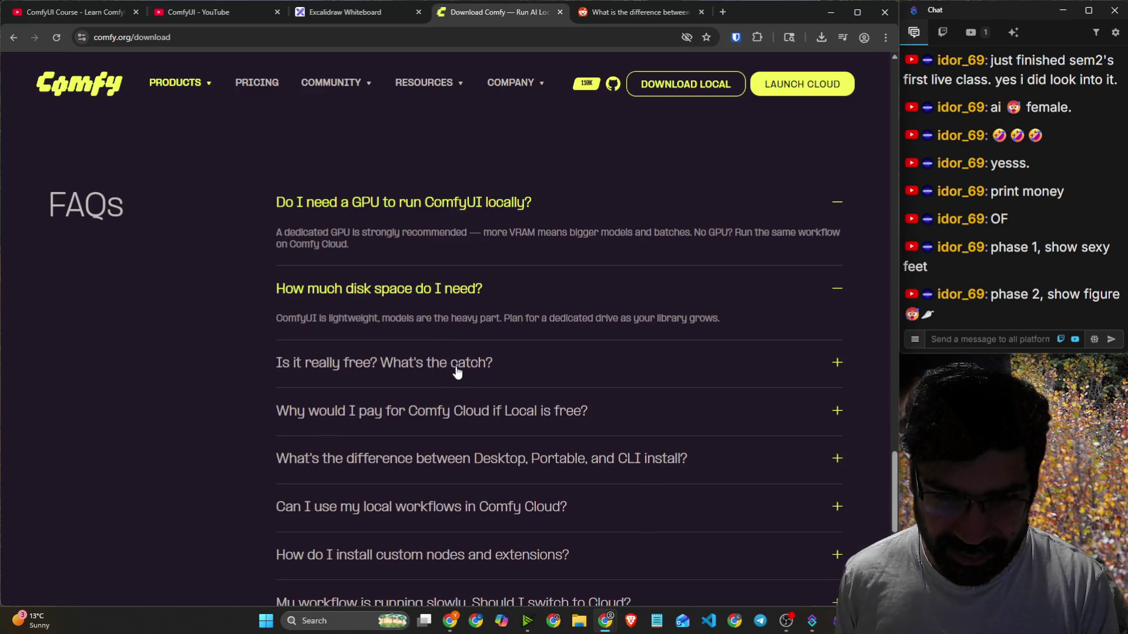
click(458, 370)
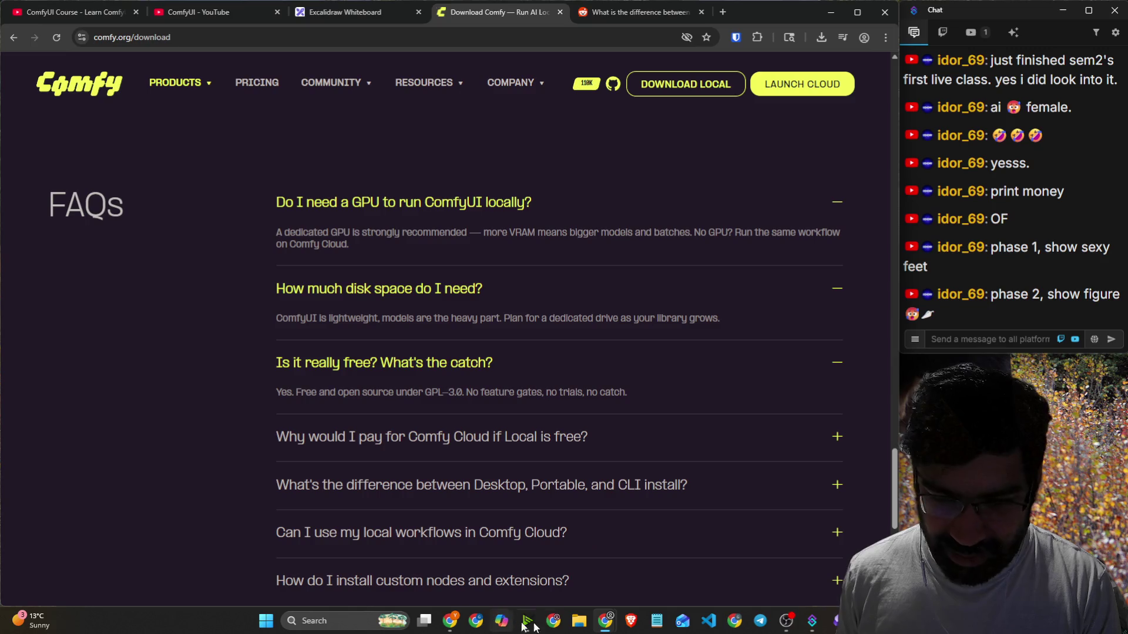
click(579, 621)
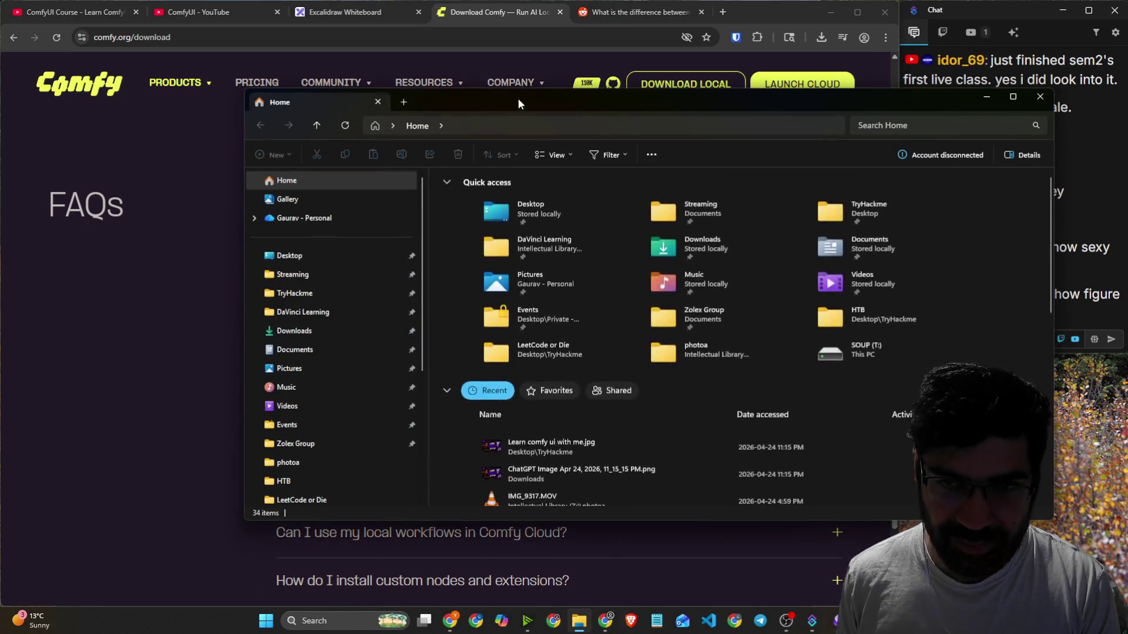
Drag the File Explorer window off the left edge so the comfy.org FAQs show again.
drag(519, 104, 0, 116)
drag(164, 305, 0, 304)
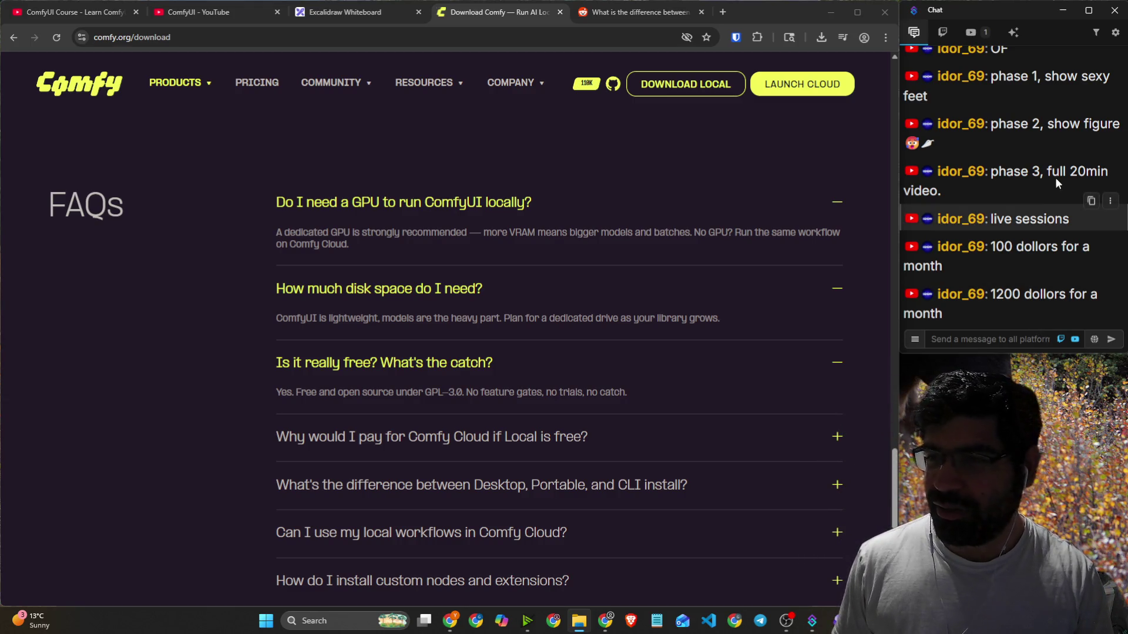
drag(1048, 250, 1058, 250)
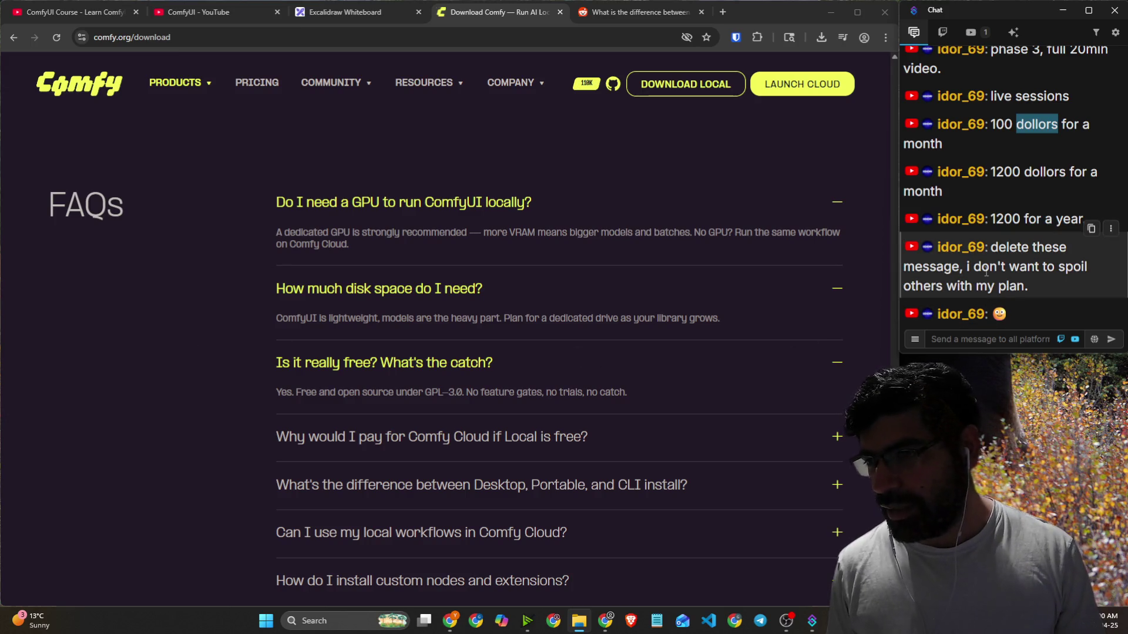
Highlight parts of the viewer's plan message, then send /clear to wipe the Streamer.bot chat history.
double_click(995, 267)
drag(1027, 266, 1086, 268)
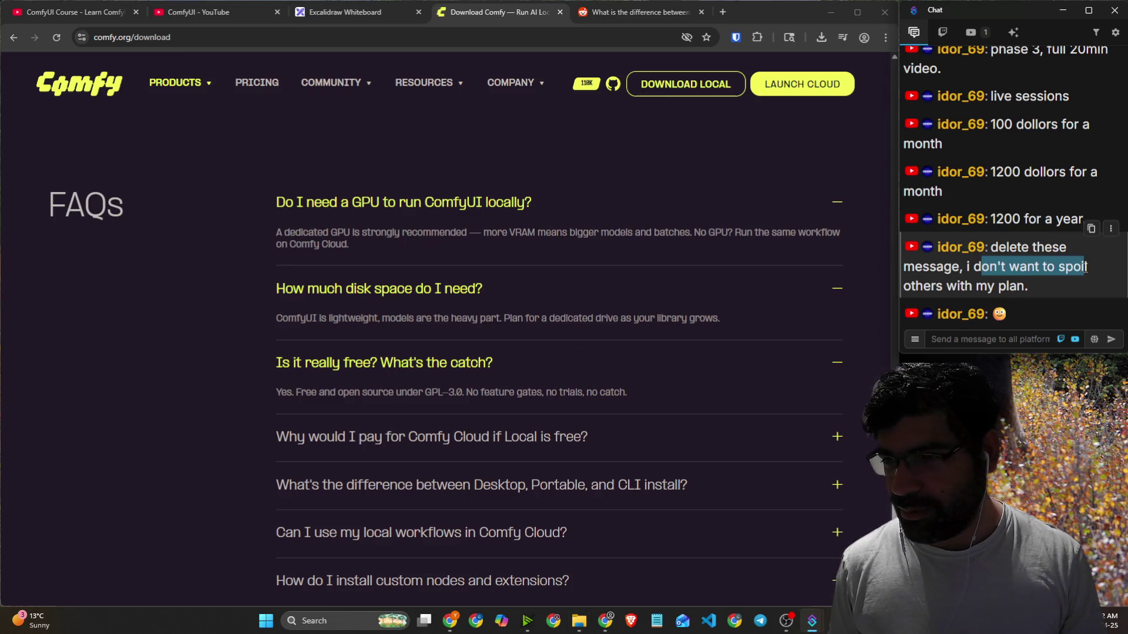
drag(964, 286, 1020, 288)
click(1033, 290)
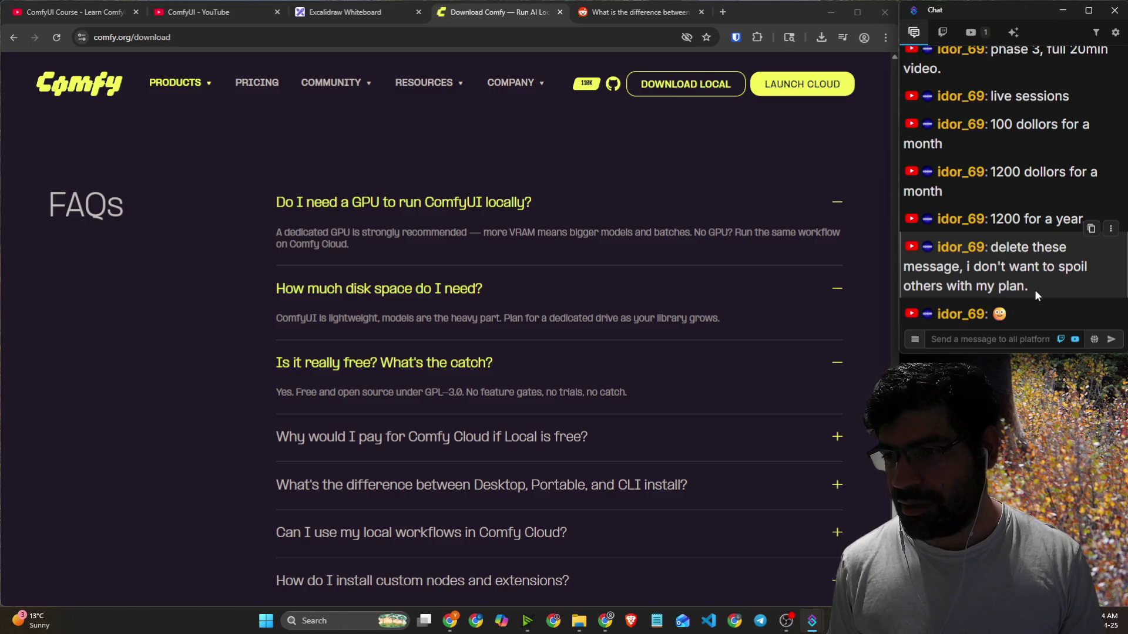
click(1041, 344)
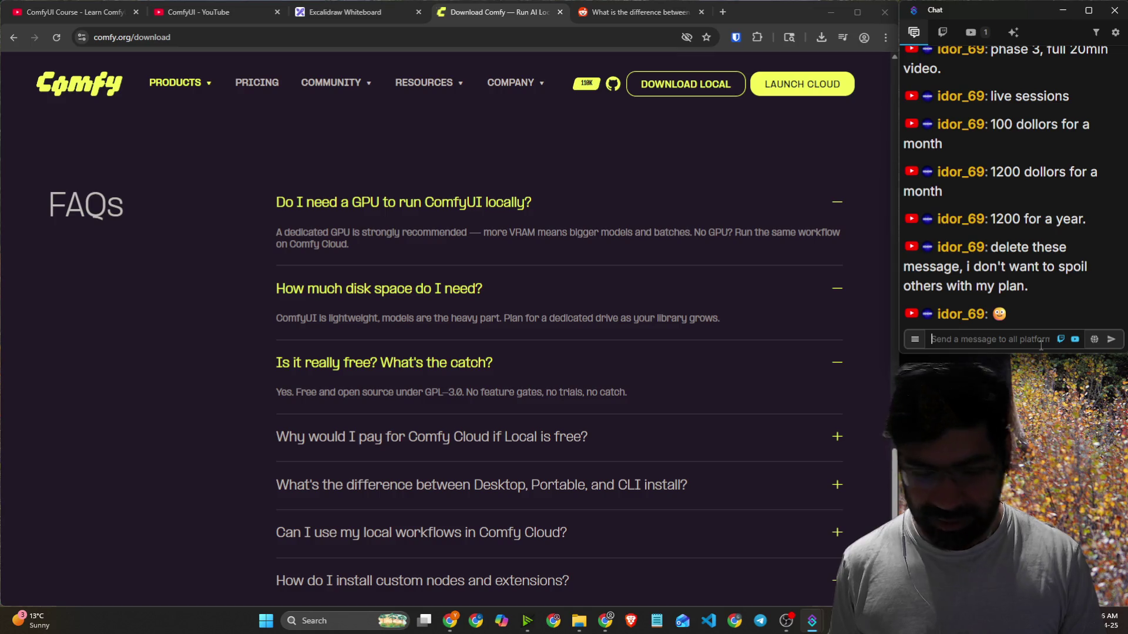
text(/clear)
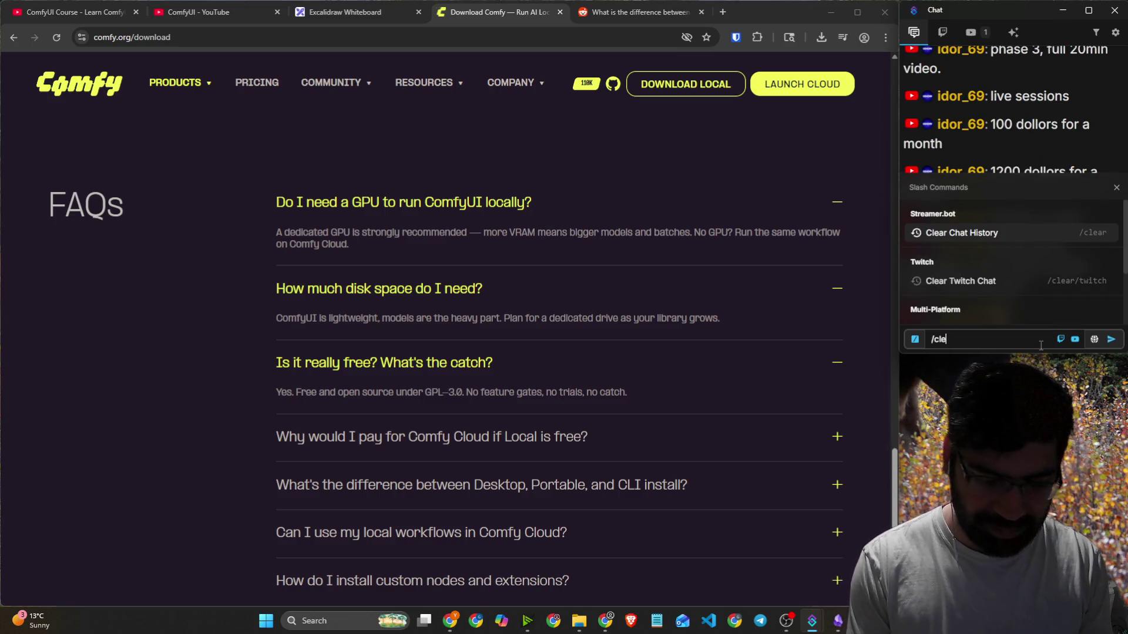
key(Return)
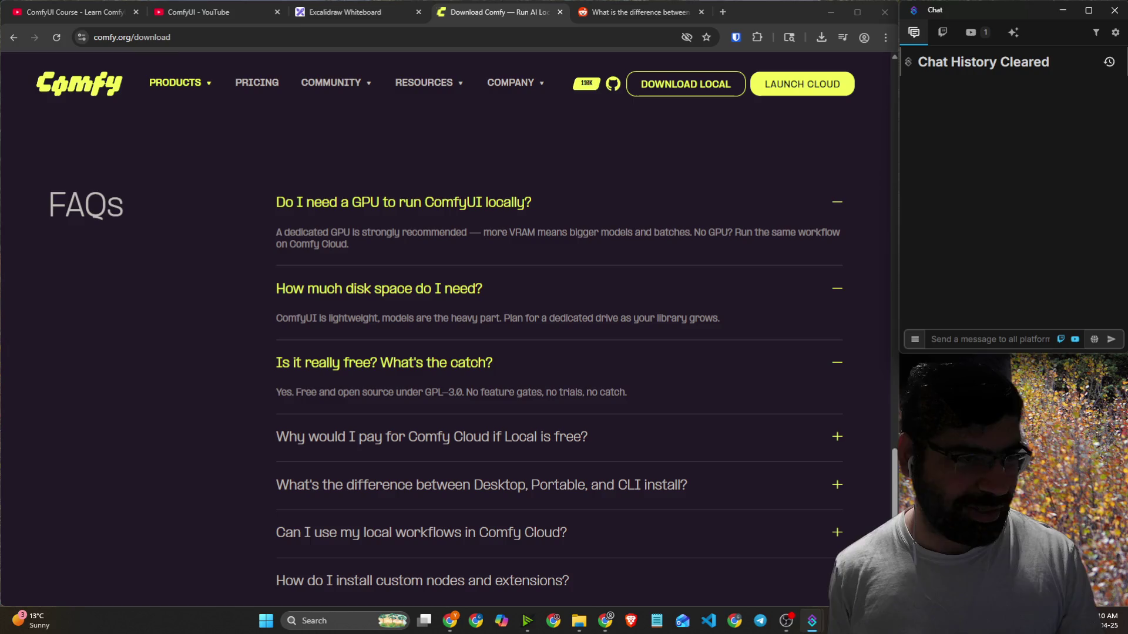
click(125, 263)
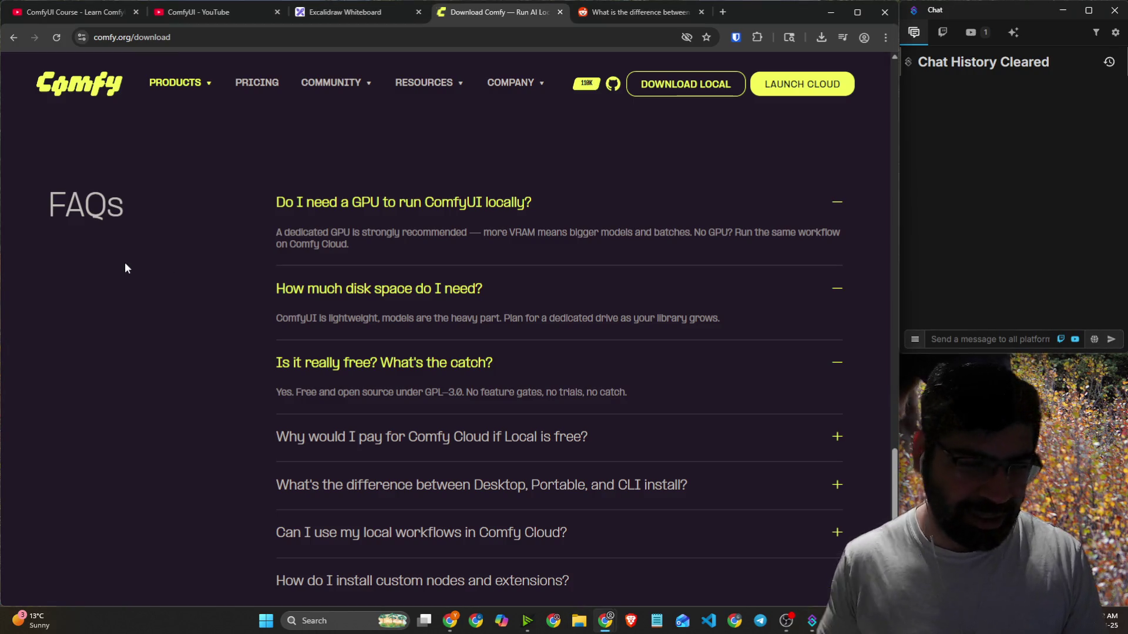
Expand the FAQ answers on paying for Comfy Cloud, Desktop vs Portable vs CLI, and local workflows in Cloud.
scroll(174, 277, down, 4)
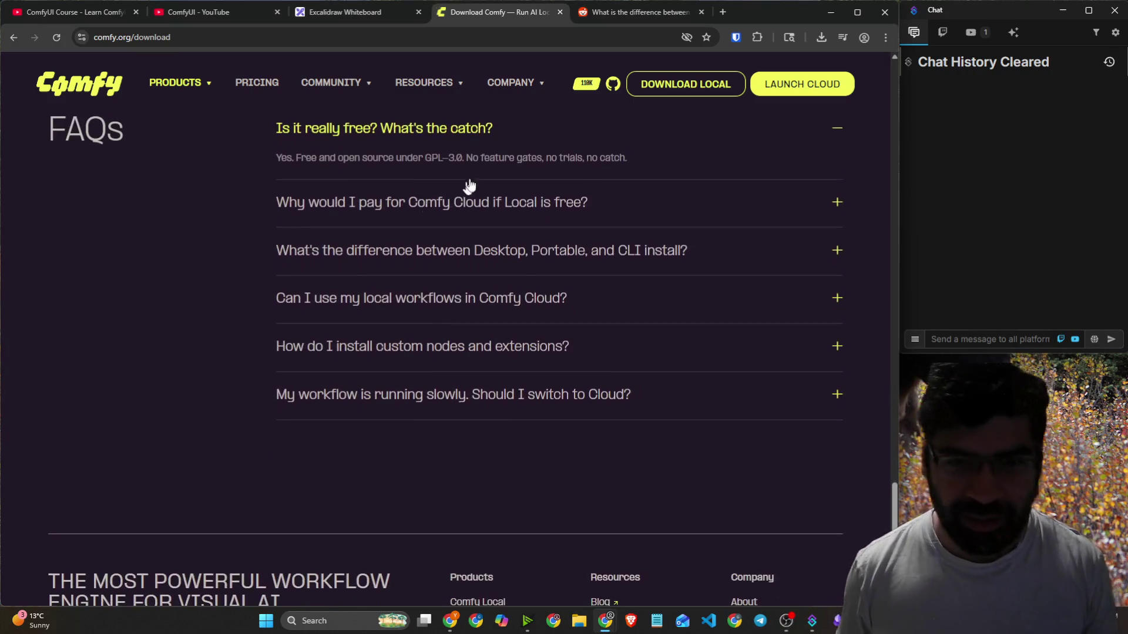
click(436, 201)
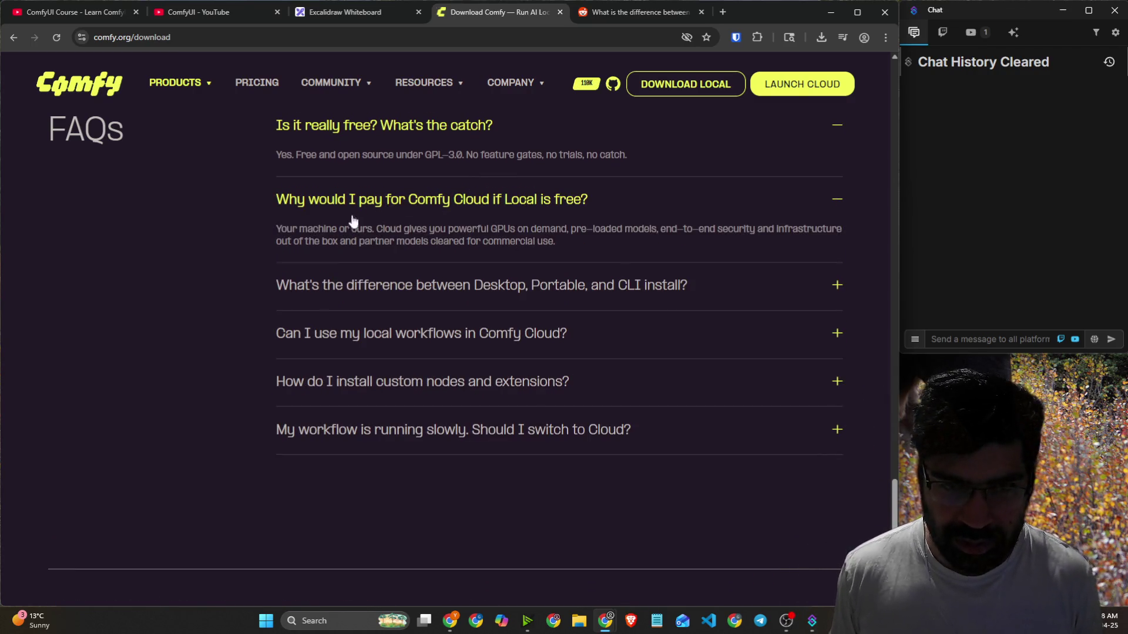
scroll(411, 229, down, 2)
click(327, 171)
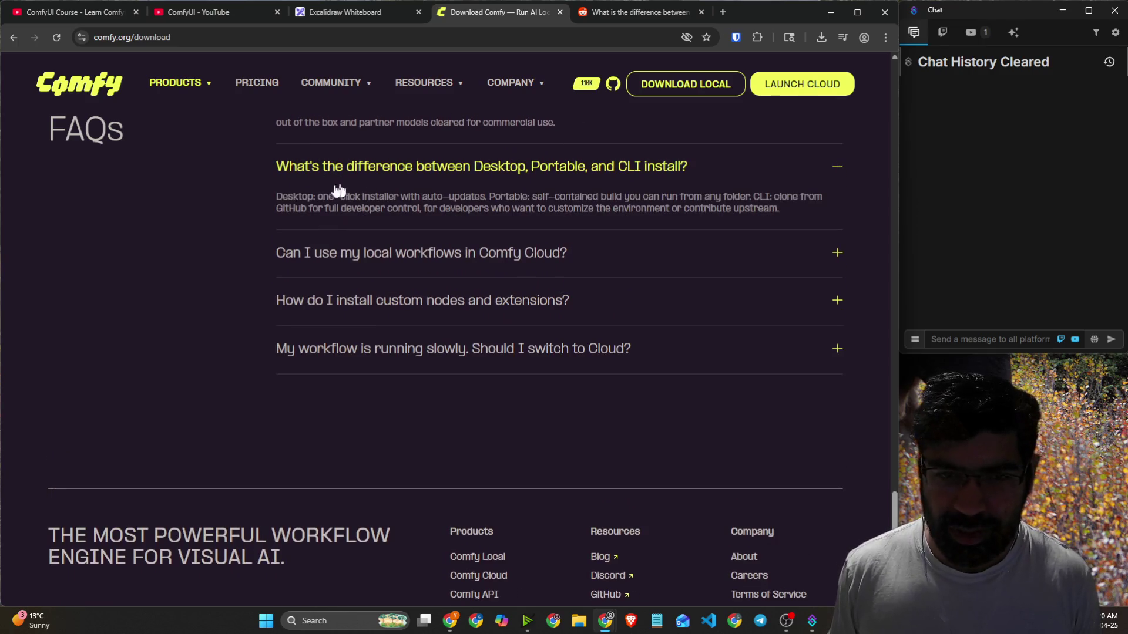
drag(270, 192, 823, 196)
drag(323, 208, 770, 209)
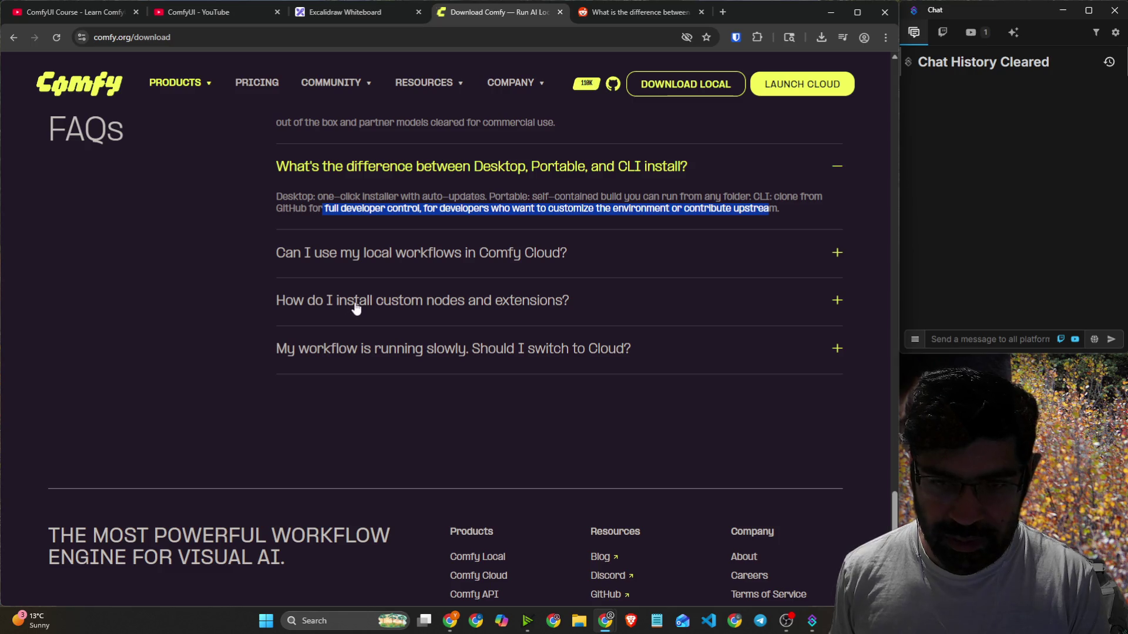
click(359, 252)
key(ctrl+shift+Tab)
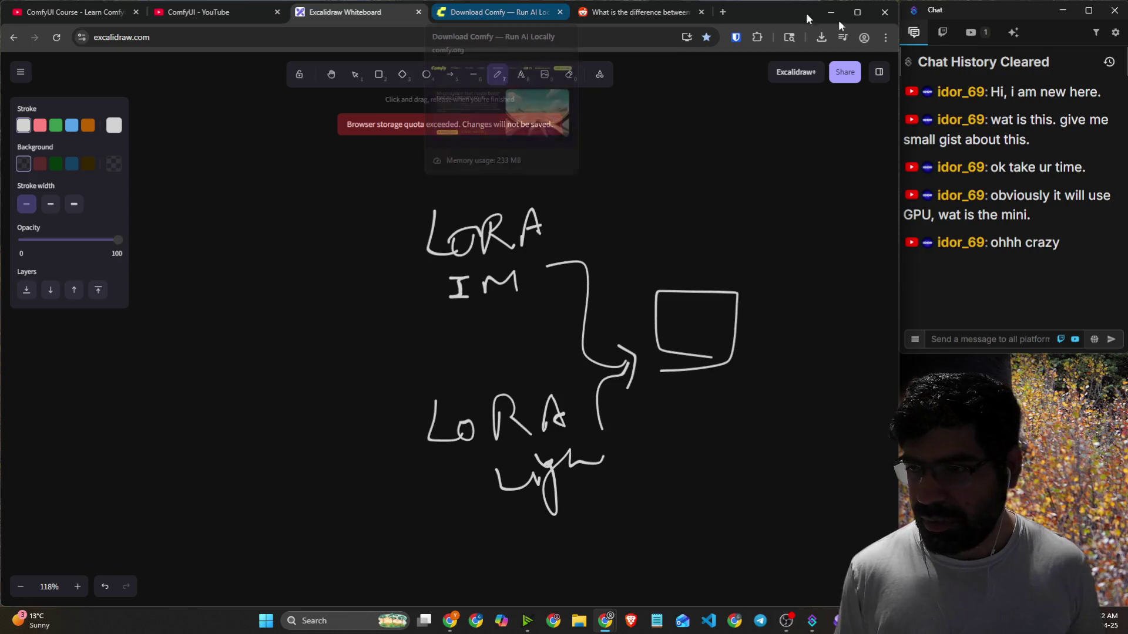
click(996, 340)
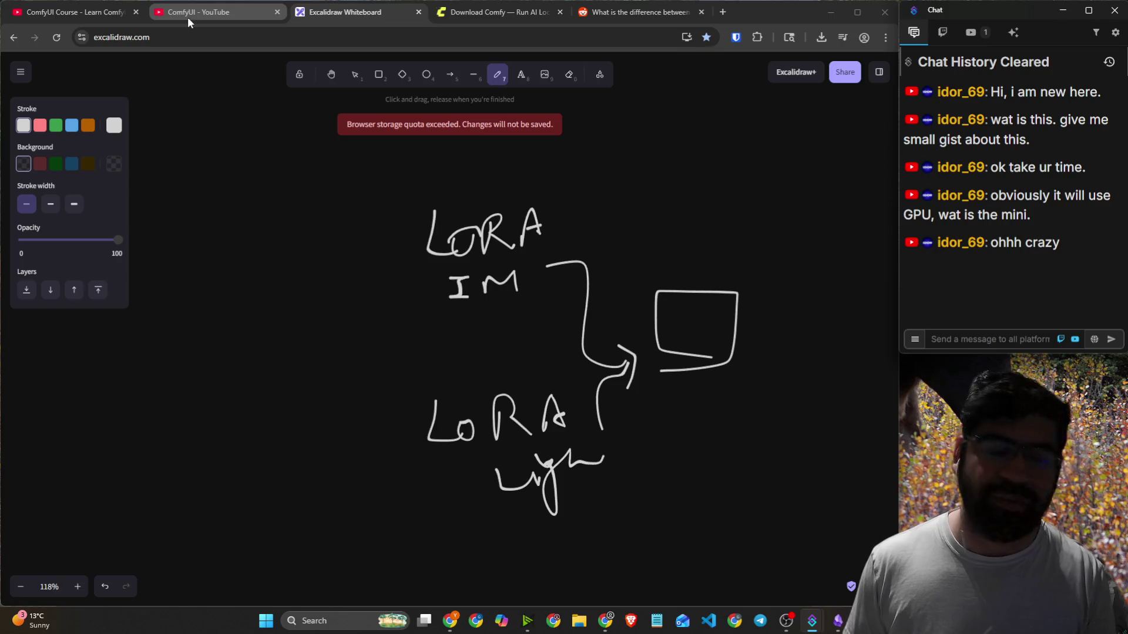
click(479, 19)
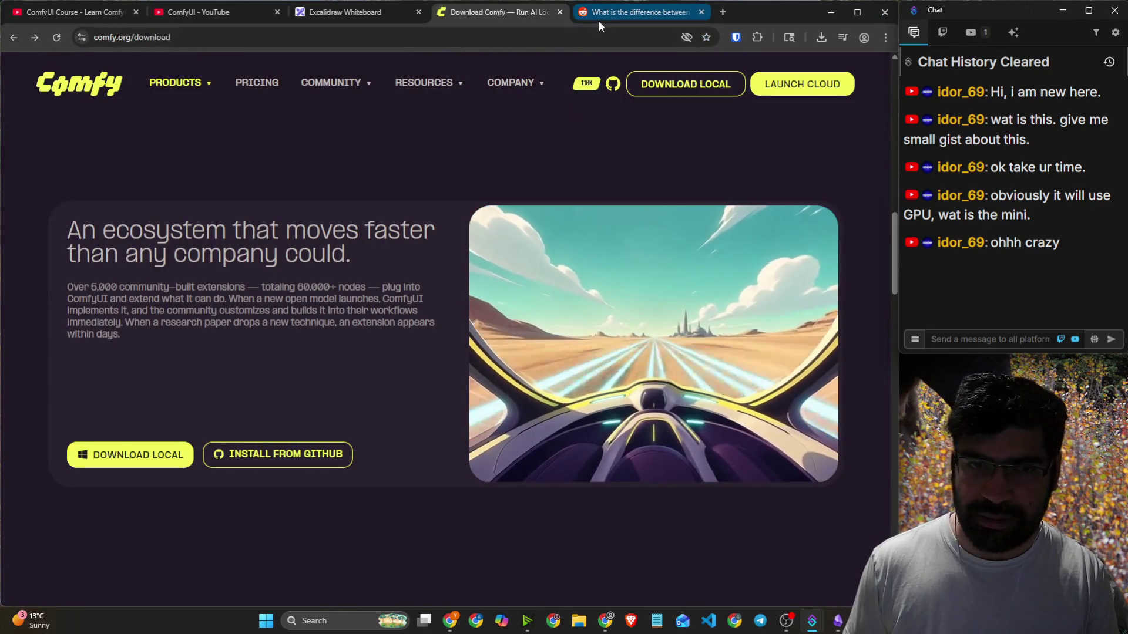
click(335, 13)
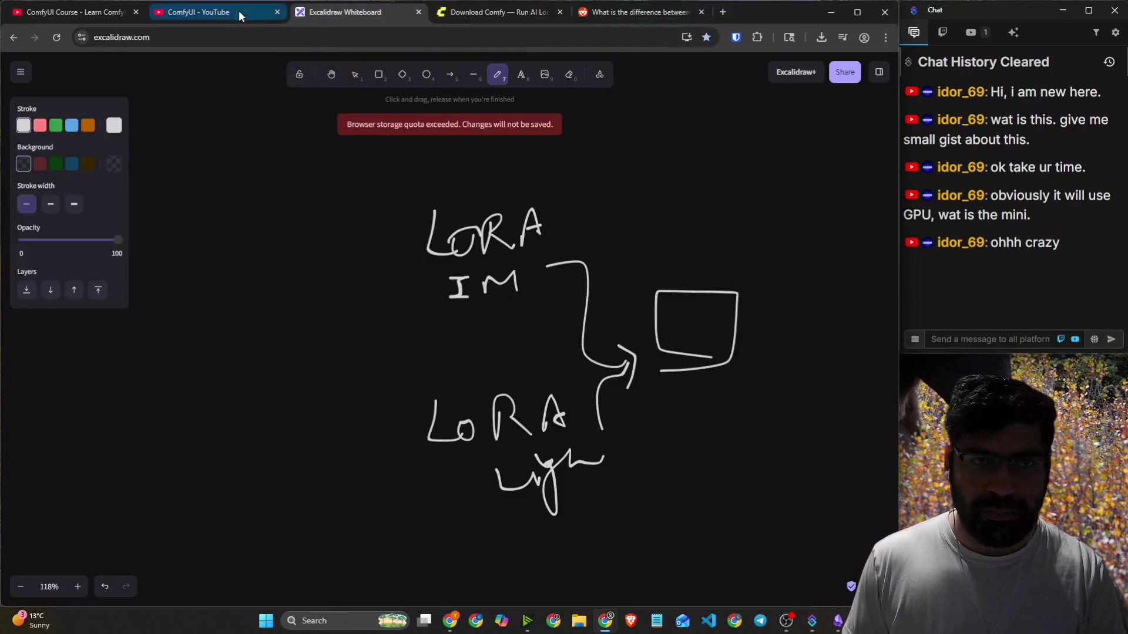
click(241, 13)
scroll(562, 200, up, 4)
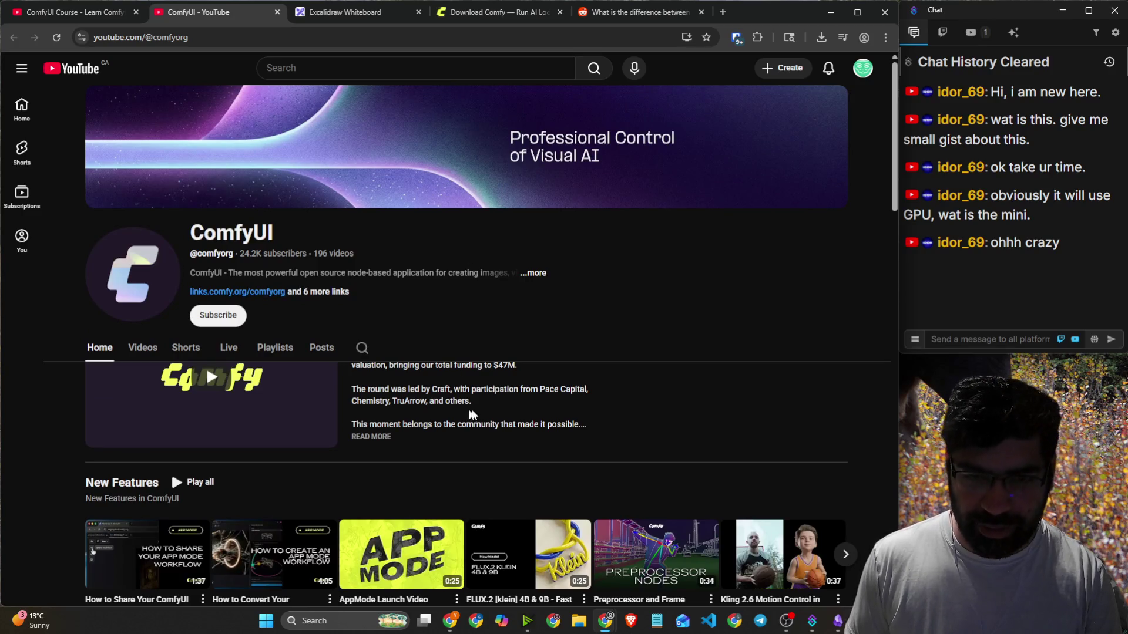
scroll(422, 445, down, 1)
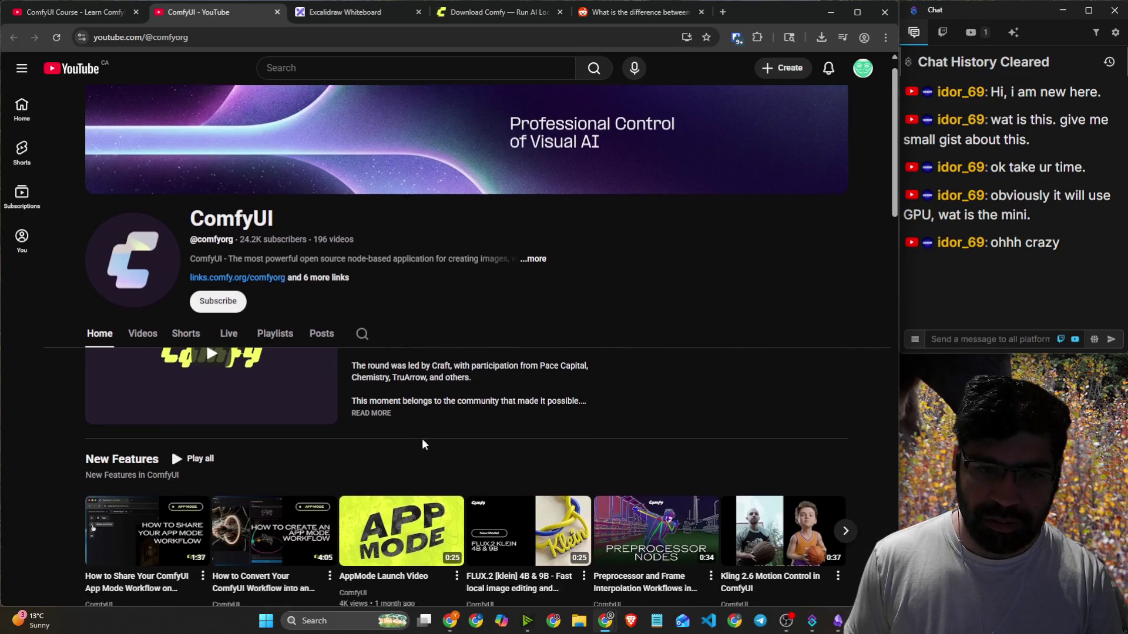
scroll(422, 445, down, 2)
click(406, 12)
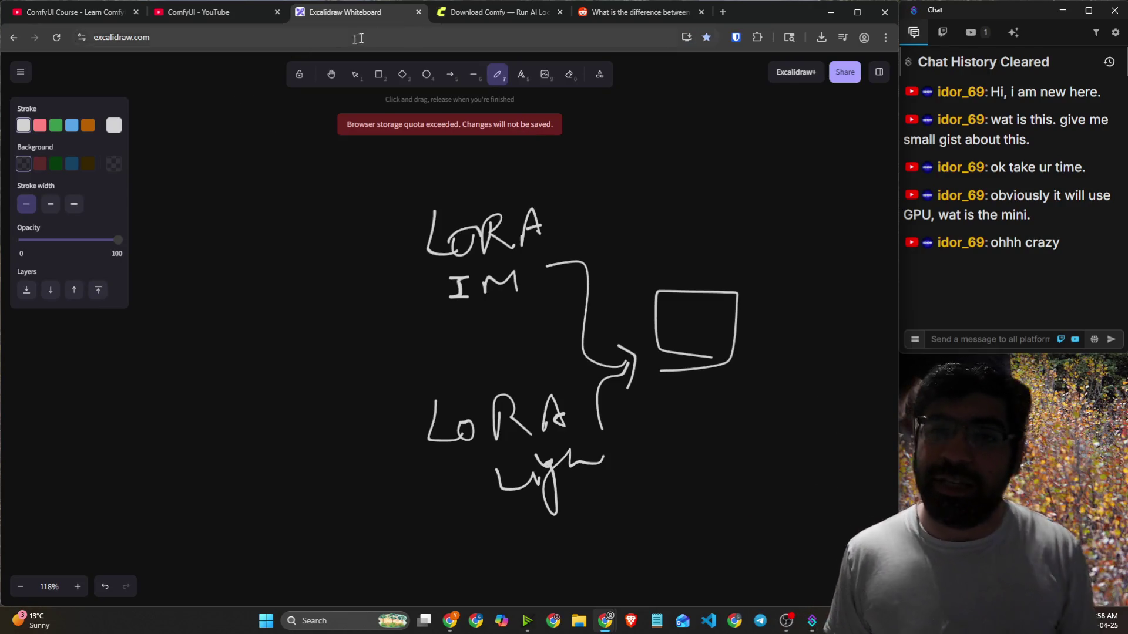
click(456, 17)
Expand and highlight comfy.org's FAQ answer recommending a GPU for running ComfyUI locally.
scroll(405, 402, down, 15)
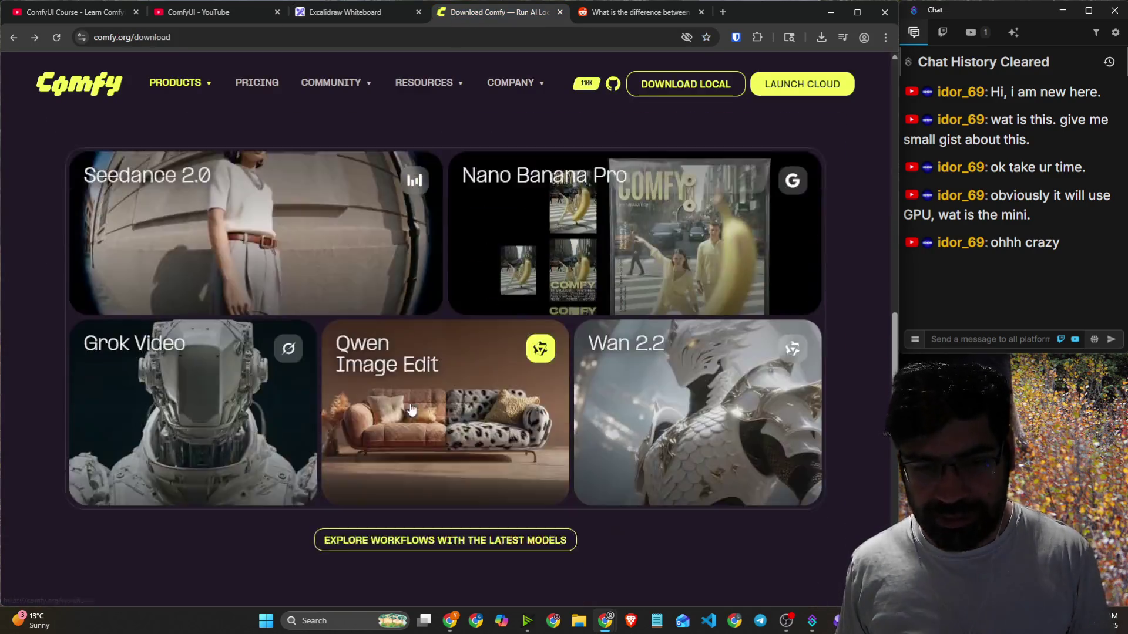
scroll(412, 405, down, 1)
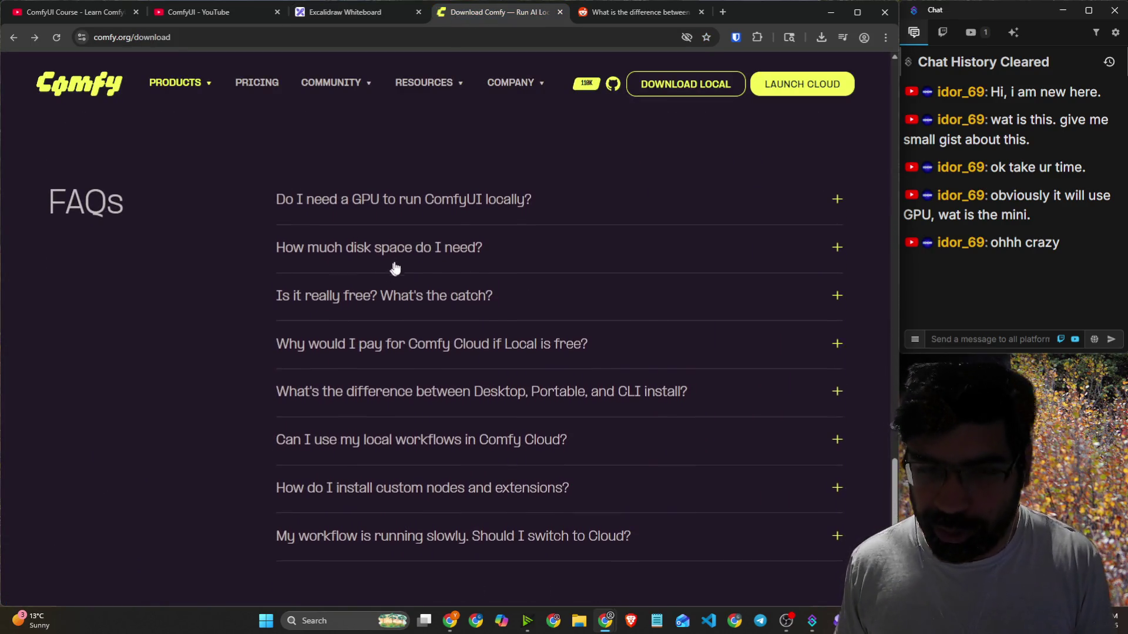
click(428, 200)
mouse_move(284, 232)
mouse_down()
mouse_move(463, 233)
mouse_move(535, 201)
mouse_move(575, 231)
mouse_move(656, 241)
mouse_up()
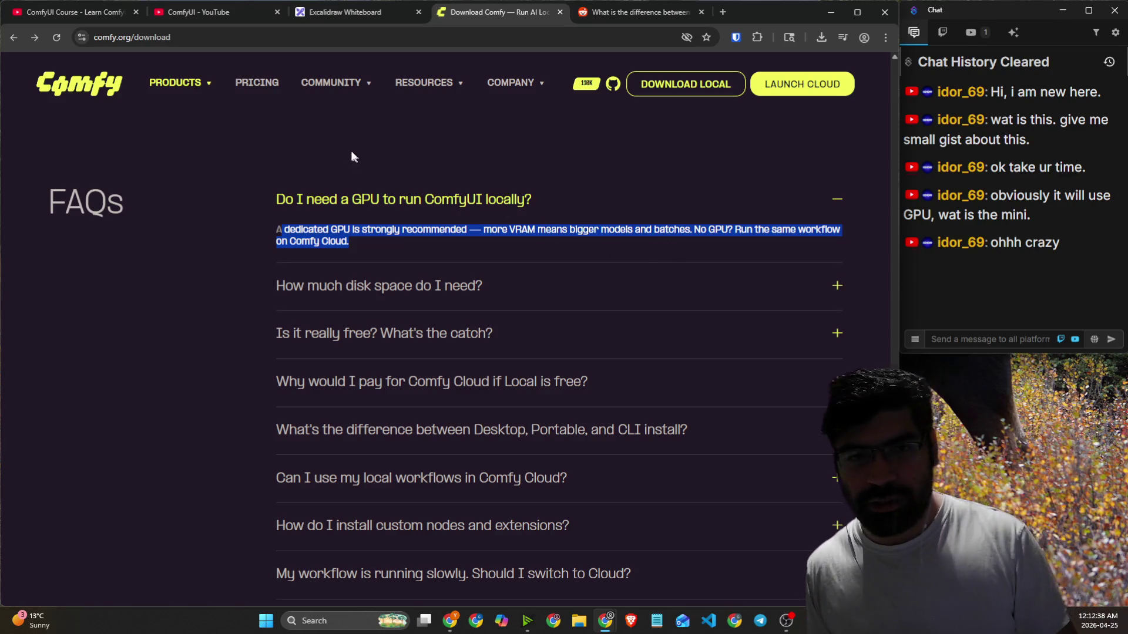
key(ctrl+2)
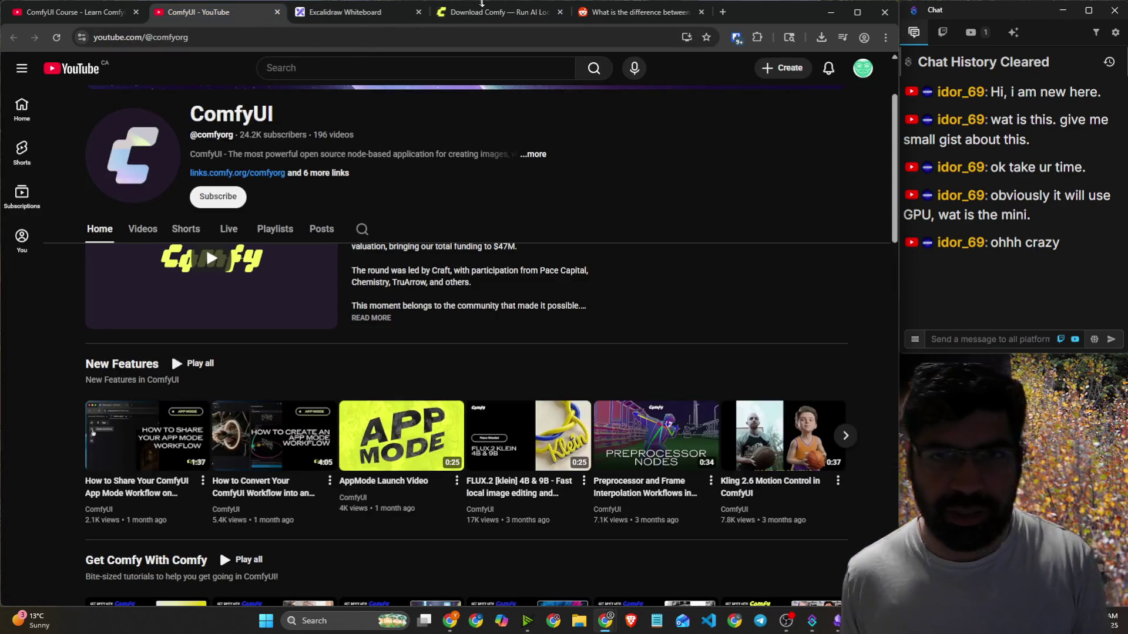
From the recent downloads, run ComfyUI Setup and set its Destination Folder to T:\.
click(823, 39)
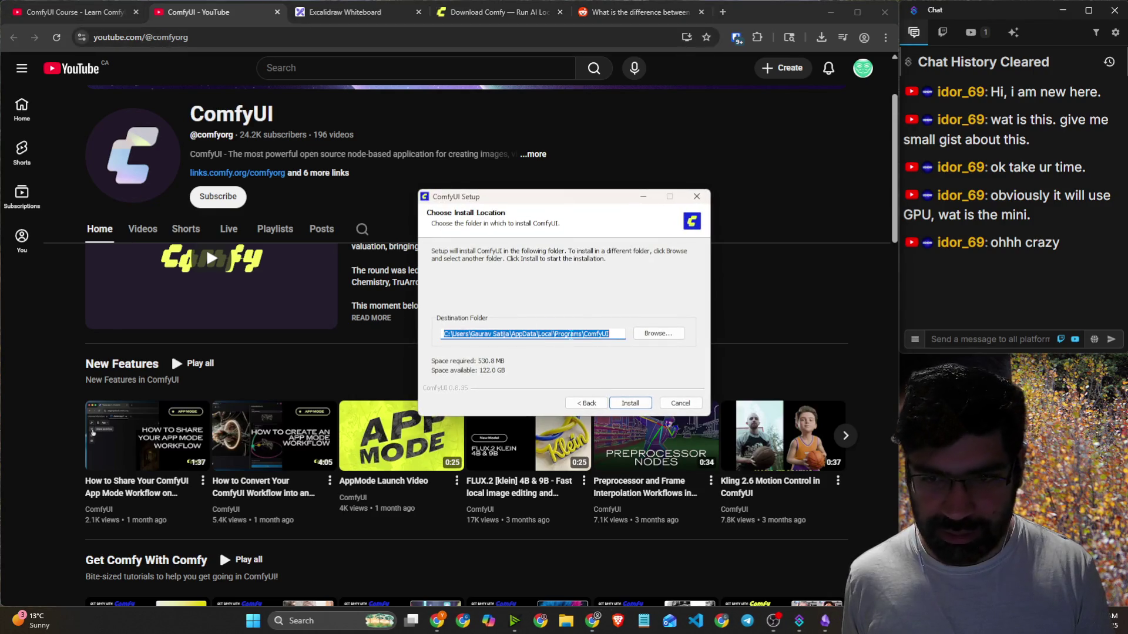
click(643, 334)
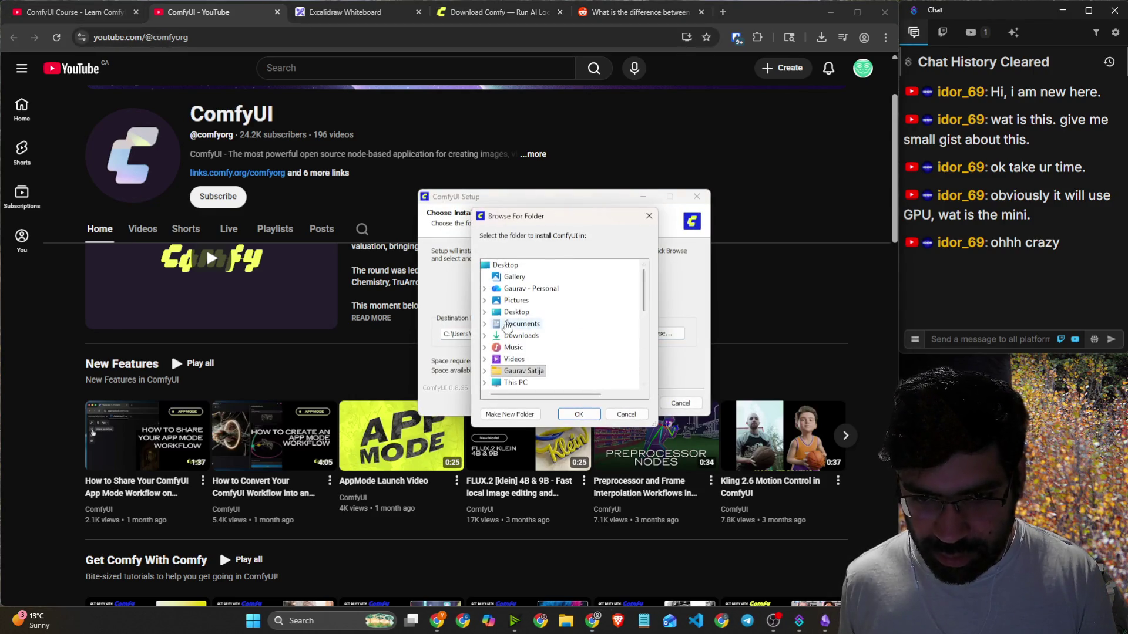
scroll(490, 343, up, 3)
scroll(496, 282, up, 3)
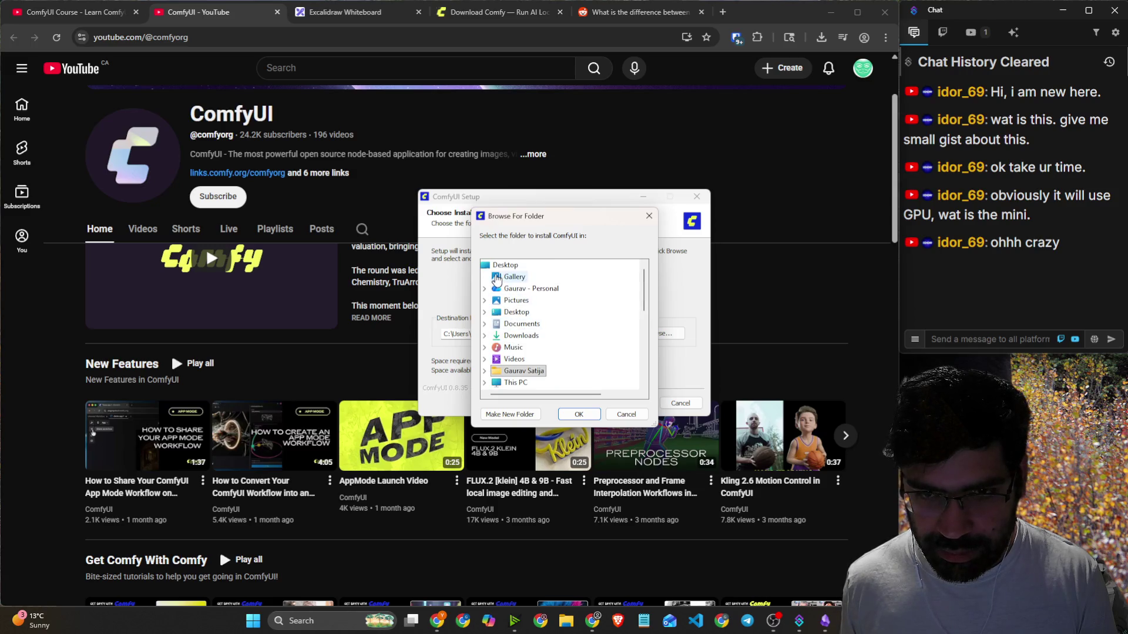
key(Escape)
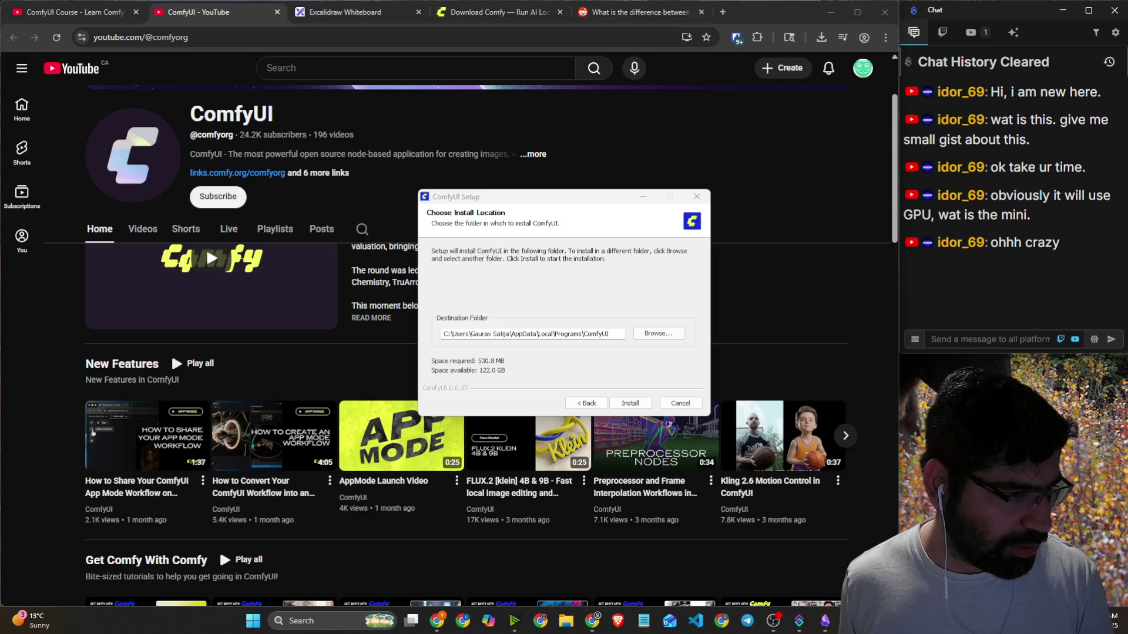
click(502, 333)
drag(557, 198, 0, 194)
text(T:\)
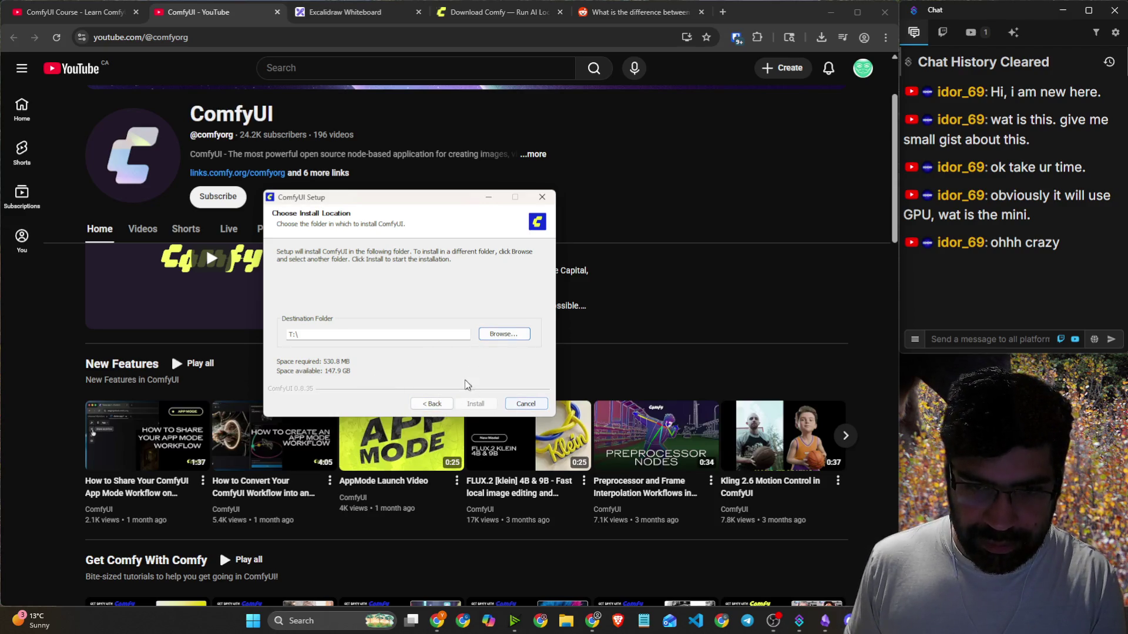
click(398, 335)
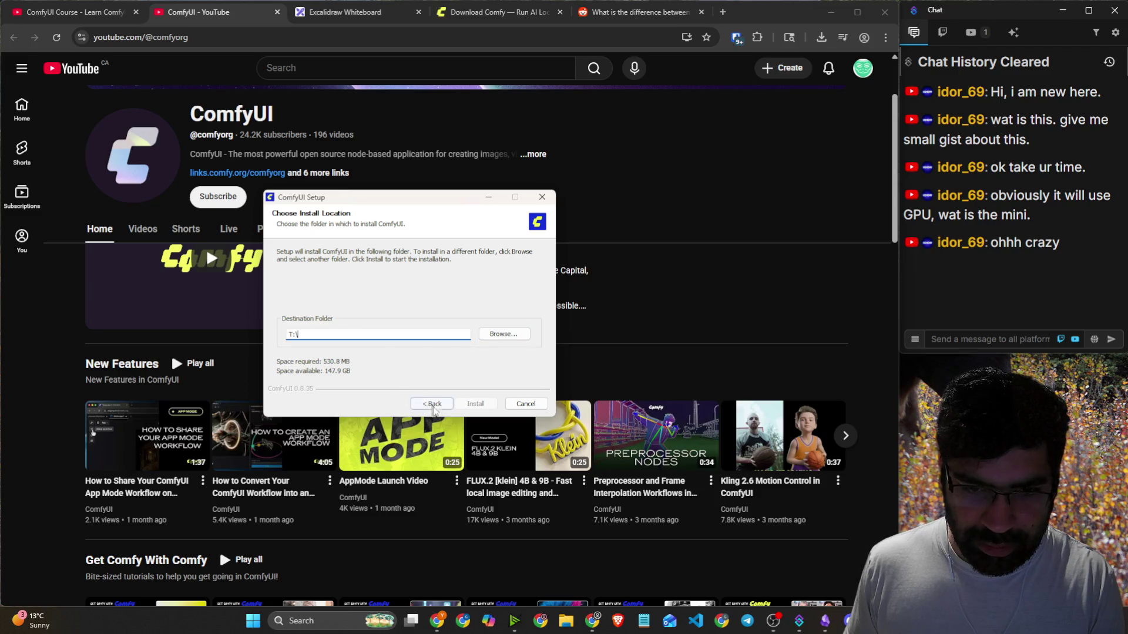
Create an AI folder on the SOUP (T:) drive, choose T:\AI\ as destination, and start installing.
click(483, 336)
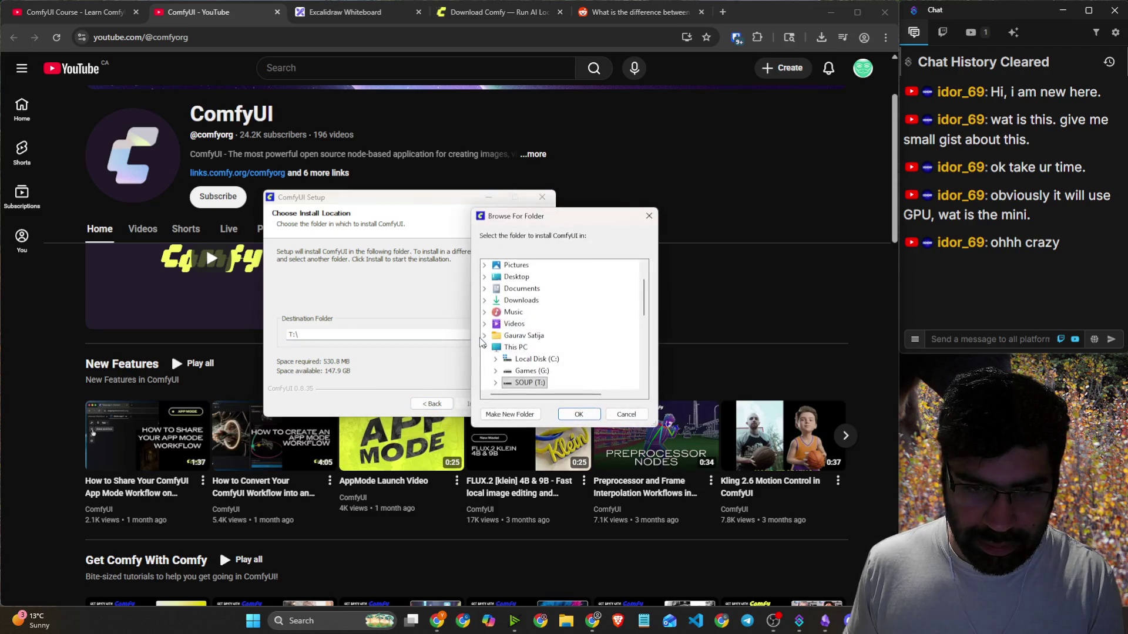
scroll(520, 347, down, 1)
right_click(520, 348)
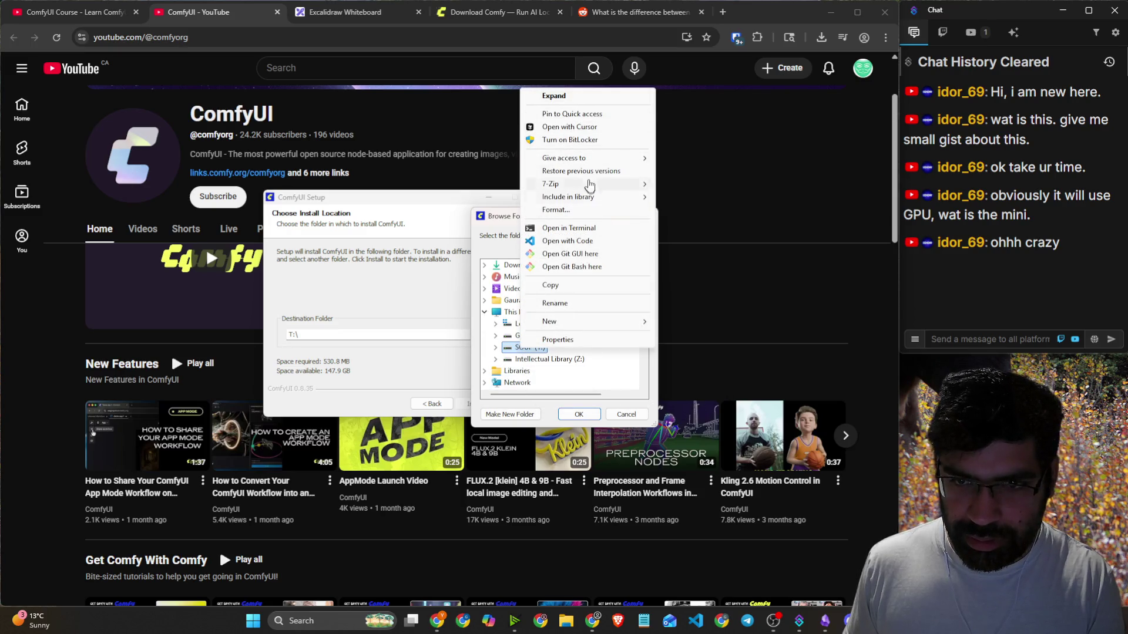
mouse_move(594, 163)
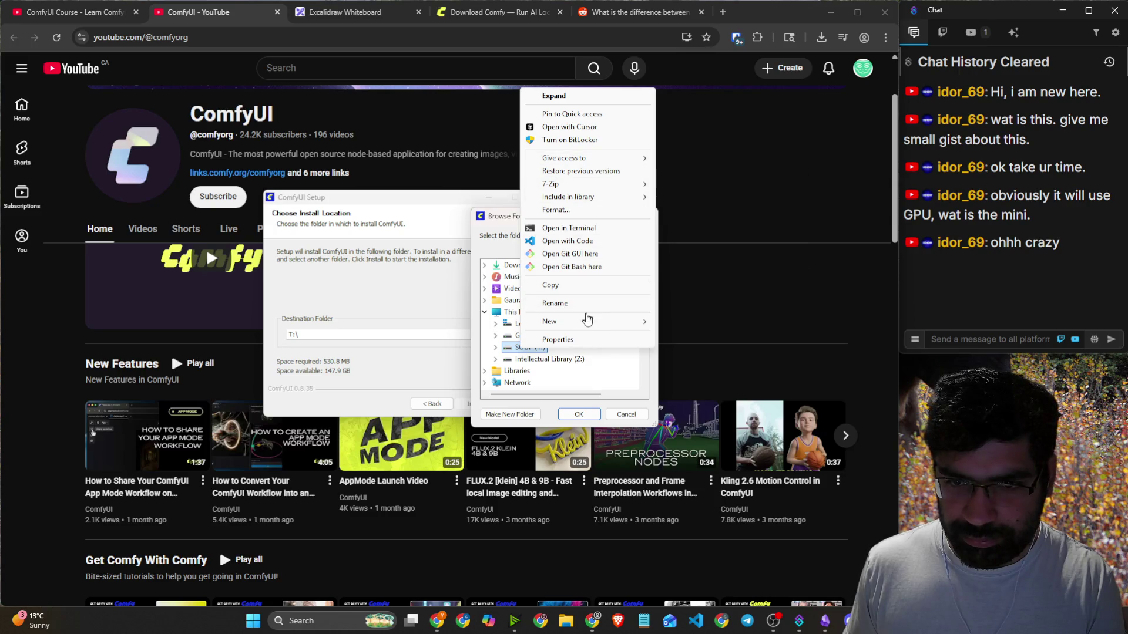
mouse_move(587, 322)
click(667, 324)
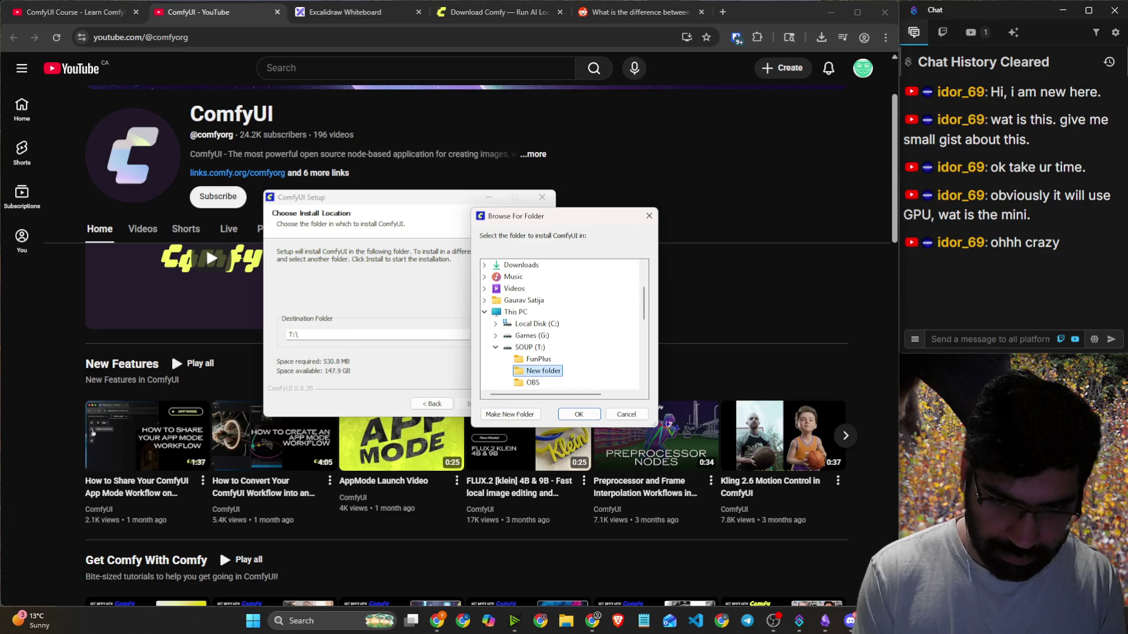
click(611, 334)
click(570, 412)
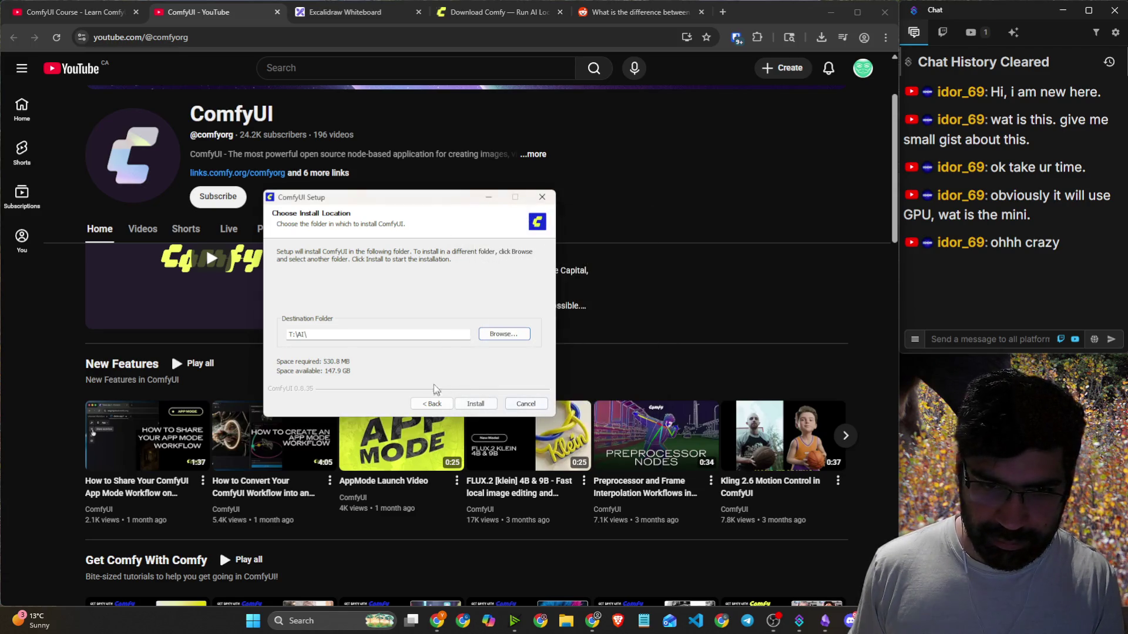
click(477, 405)
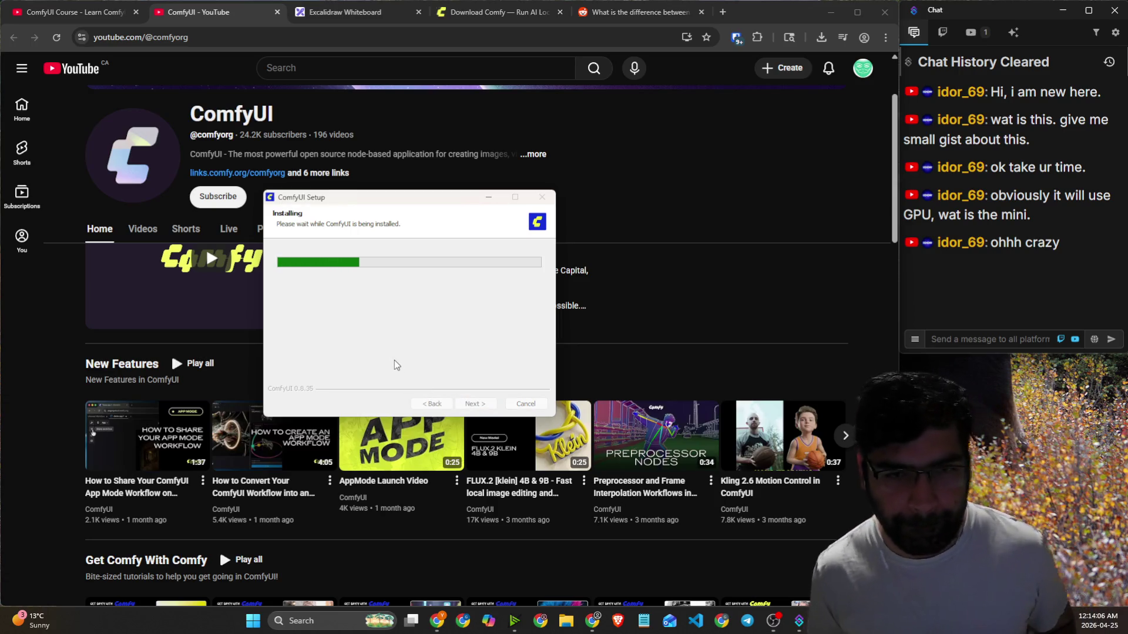
Watch the course's portable-install chapter to about 8:05, then pause it.
click(76, 12)
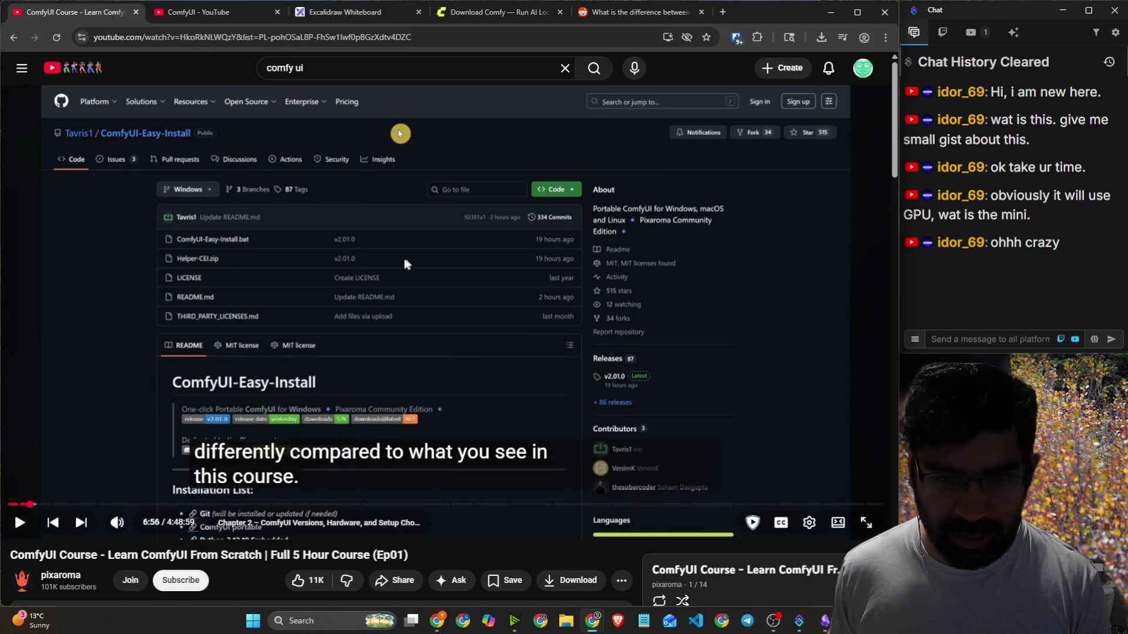
click(464, 337)
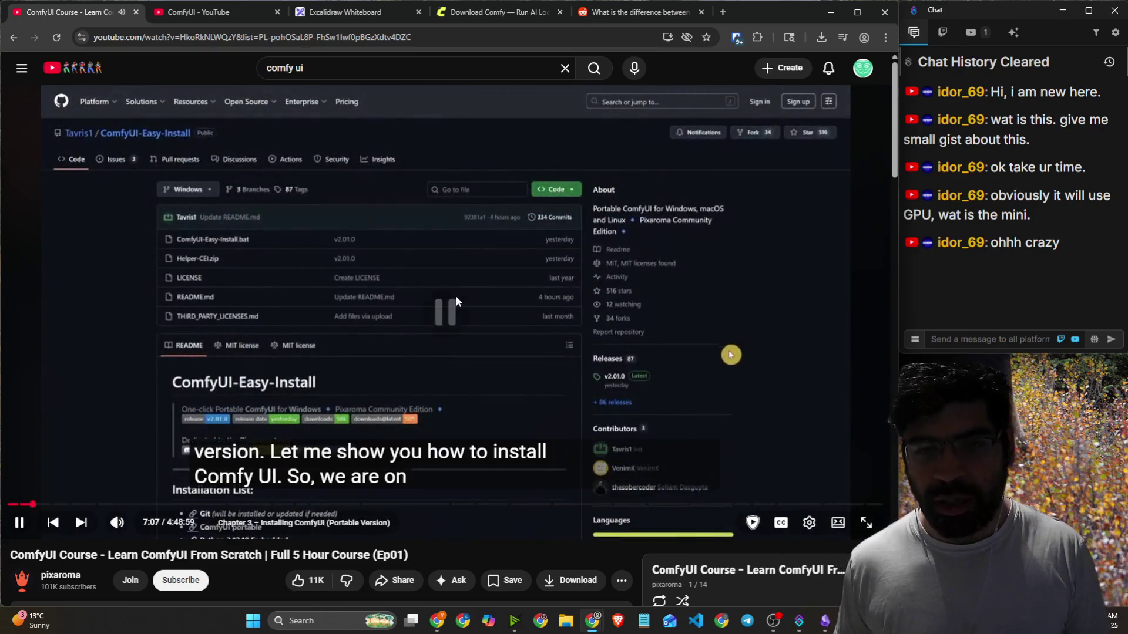
click(453, 291)
scroll(449, 287, down, 4)
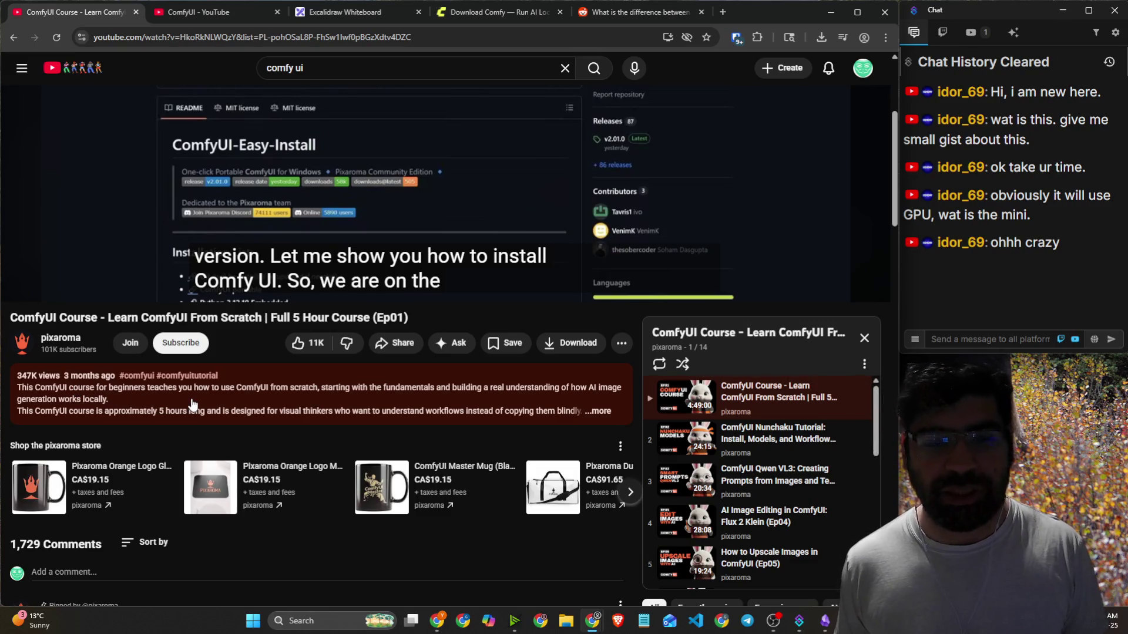
scroll(231, 385, up, 4)
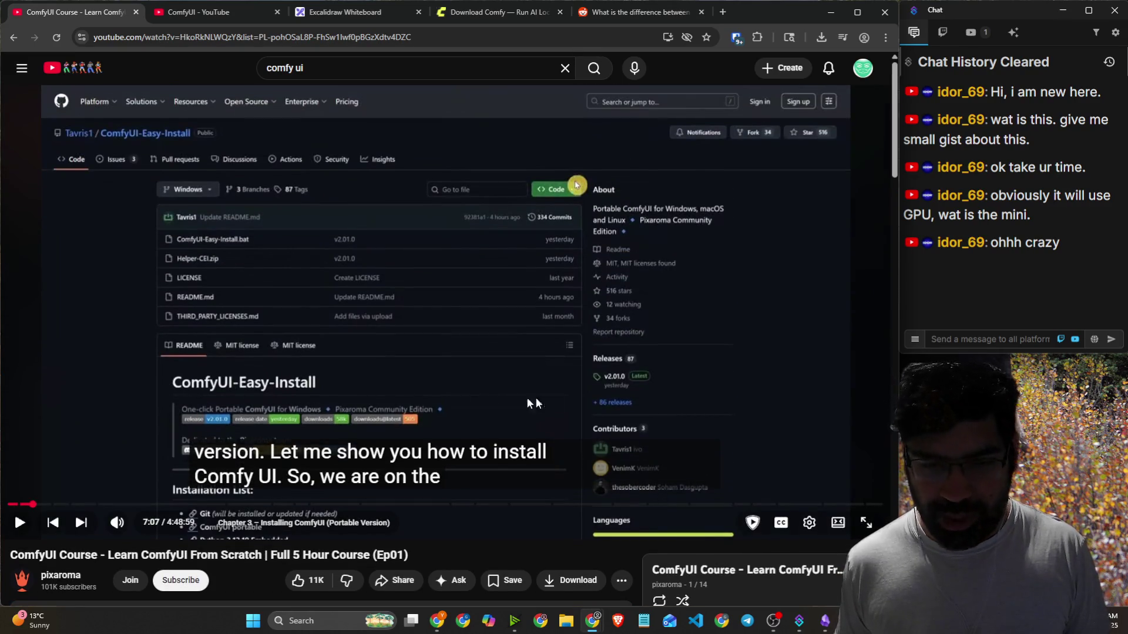
click(849, 393)
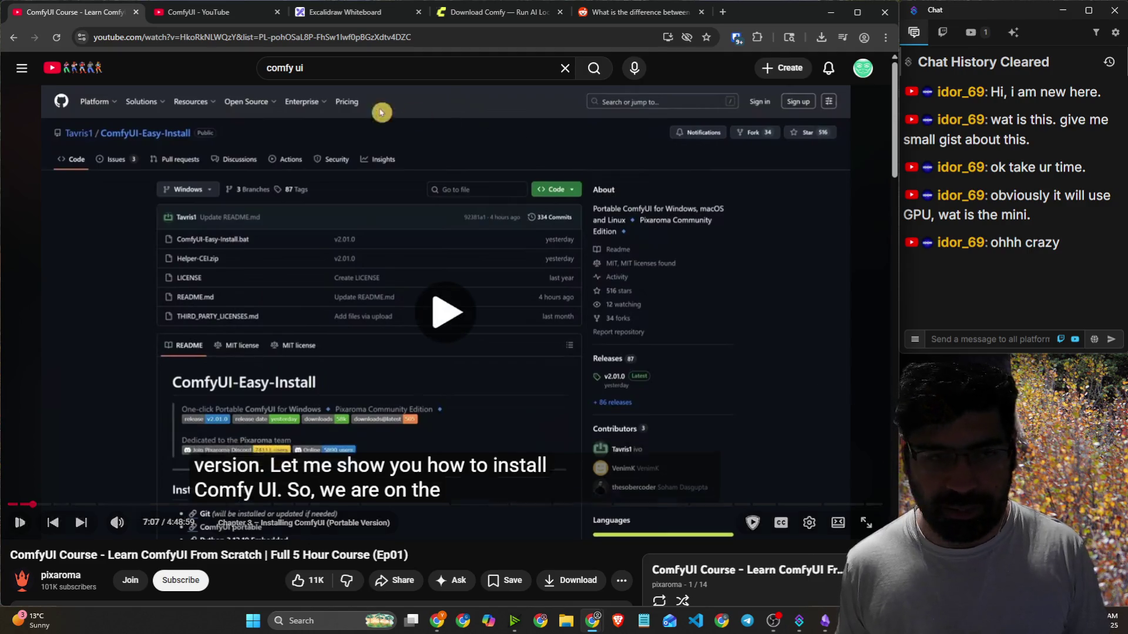
click(850, 435)
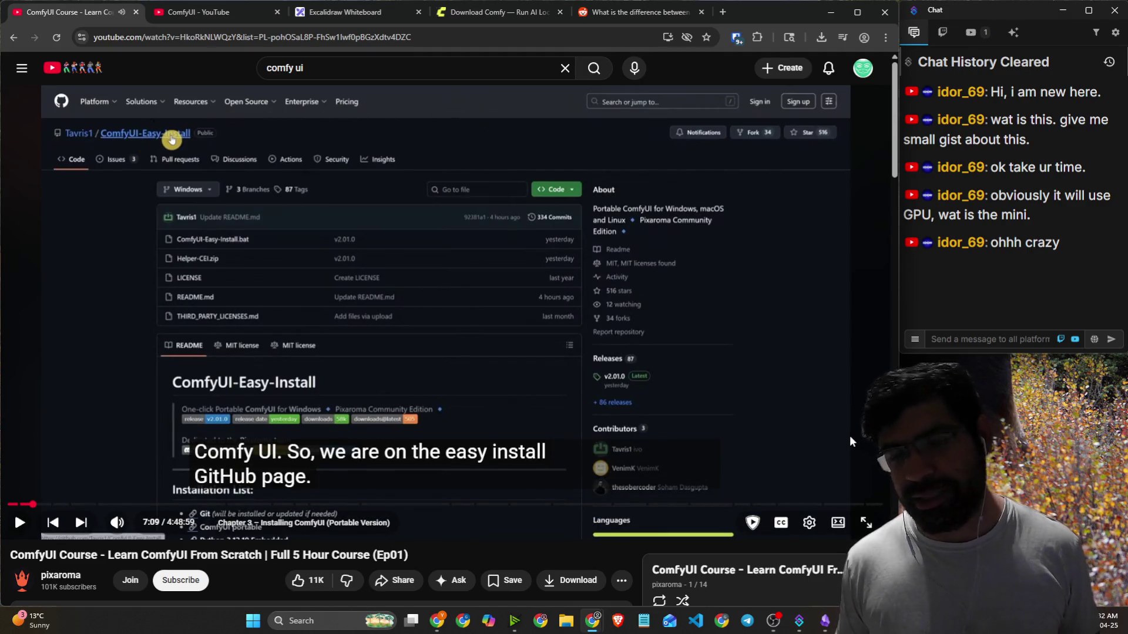
click(850, 435)
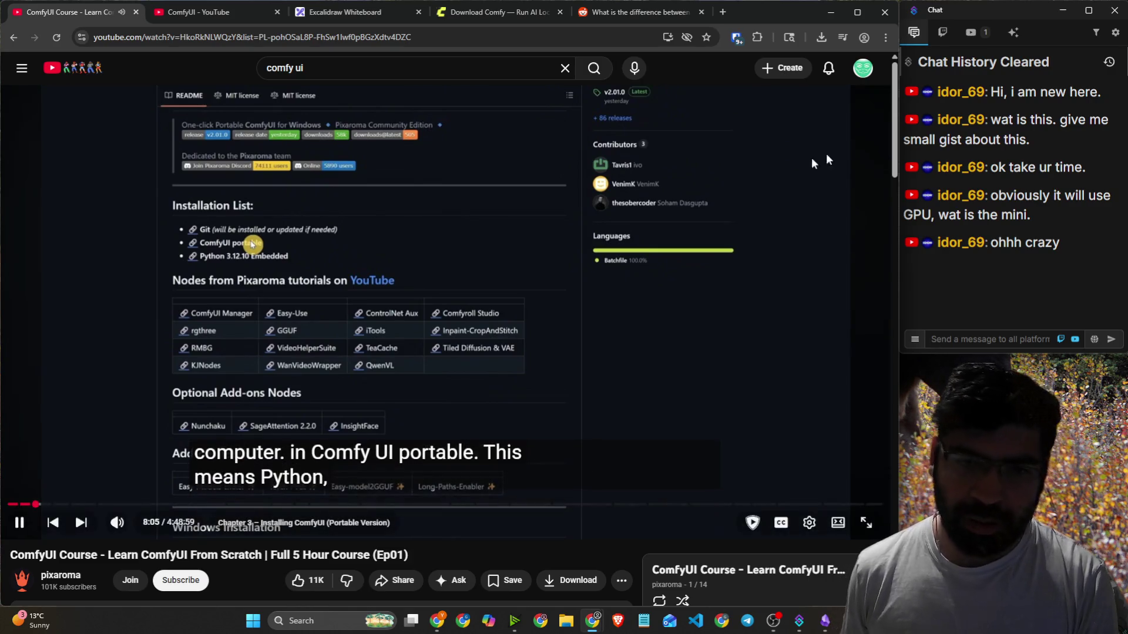
click(822, 135)
click(500, 11)
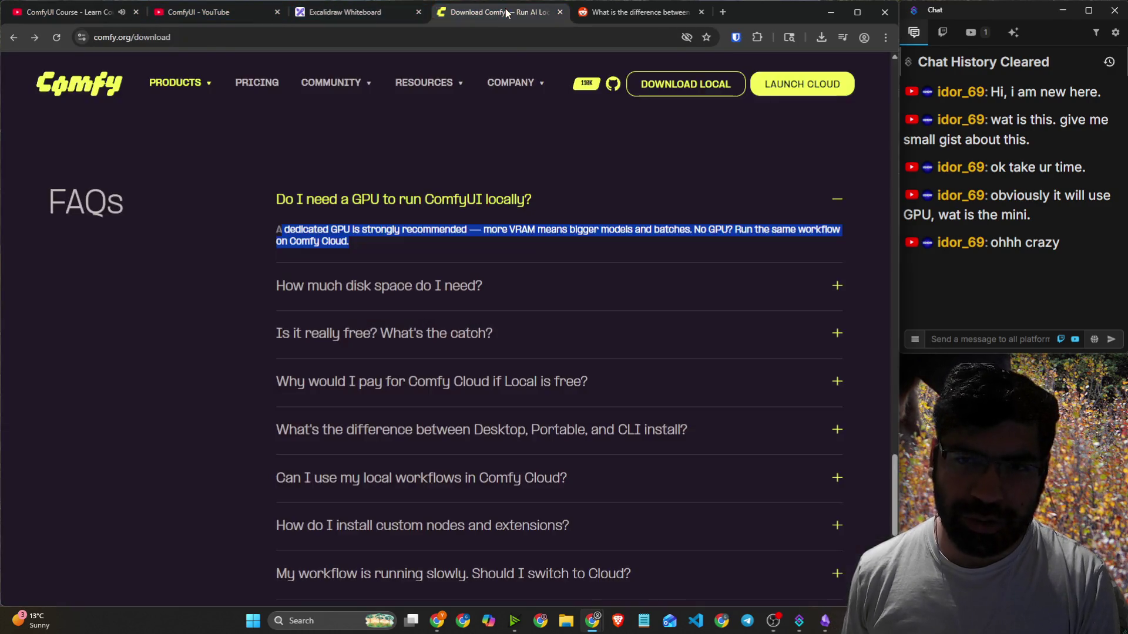
Scroll back up comfy.org, switch to the Reddit r/comfyui portable thread, and reposition the window.
scroll(482, 276, up, 6)
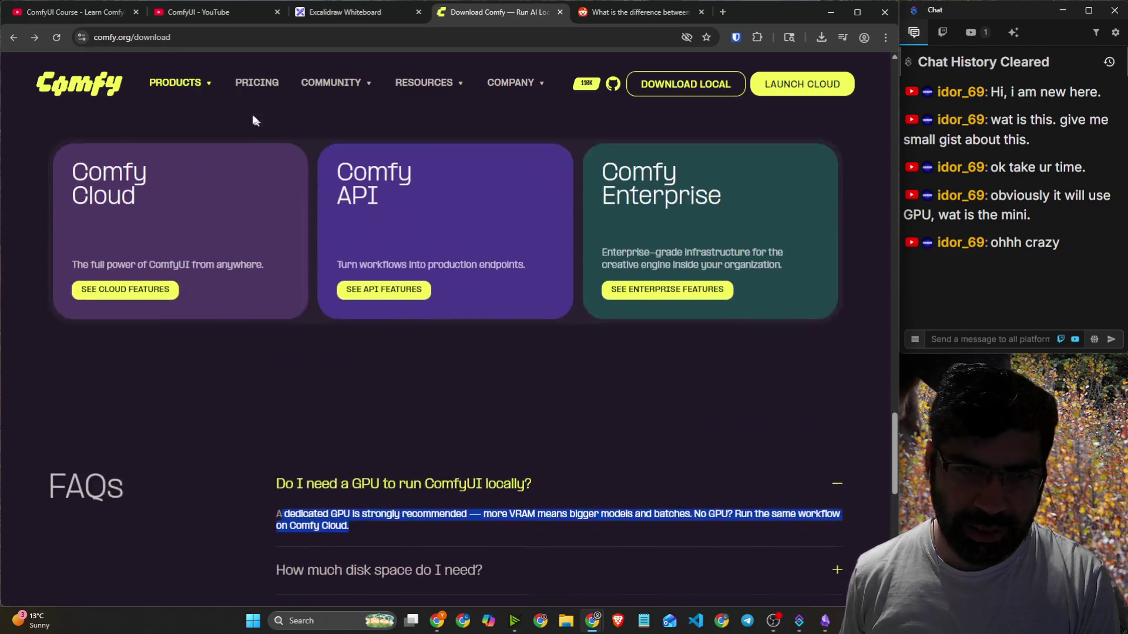
scroll(489, 199, up, 10)
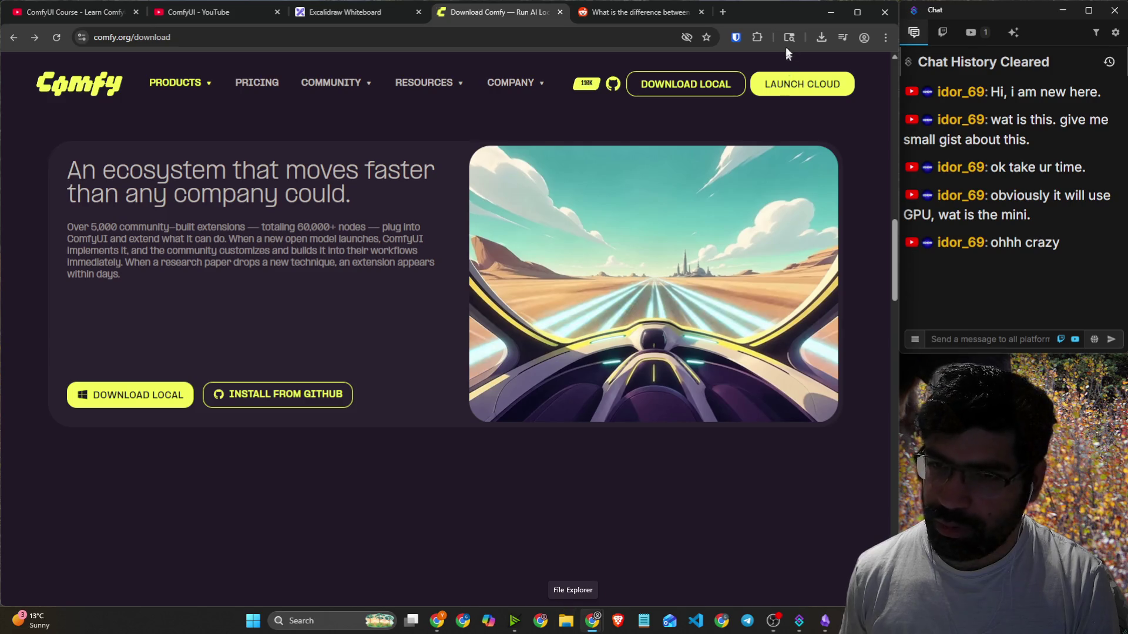
click(654, 13)
mouse_move(783, 11)
mouse_down()
mouse_move(778, 33)
mouse_move(783, 8)
mouse_up()
mouse_move(783, 13)
mouse_down()
mouse_move(644, 5)
mouse_move(775, 6)
mouse_move(801, 101)
mouse_move(798, 58)
mouse_up()
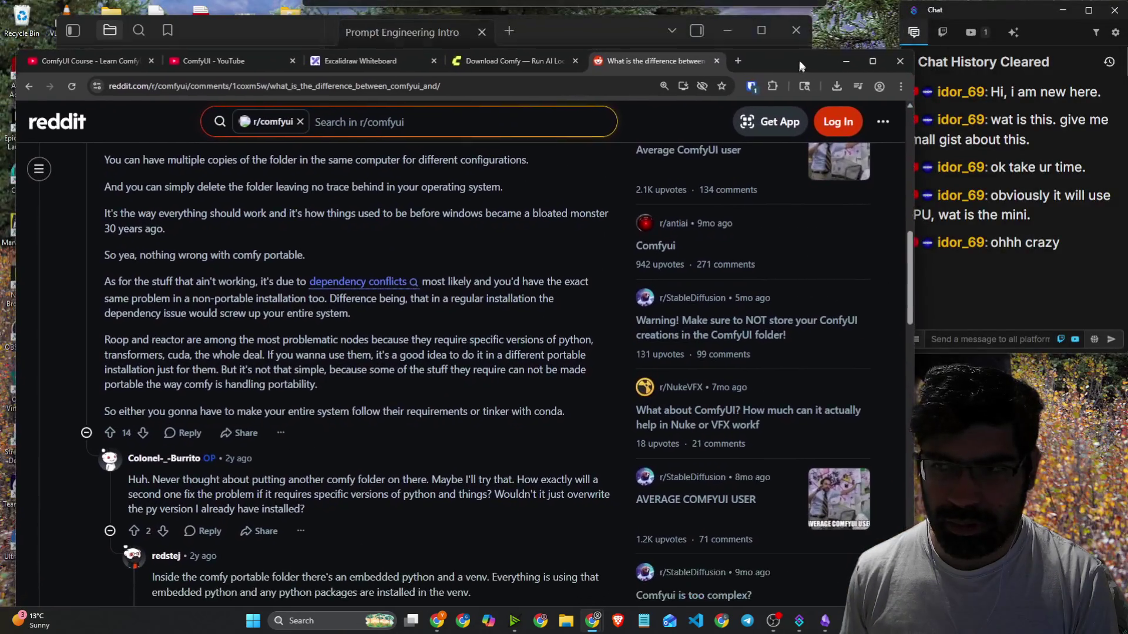
Maximize the browser window and search Google for 'download comfy ui portable'.
mouse_move(16, 39)
mouse_down()
mouse_move(12, 4)
mouse_move(2, 6)
mouse_up()
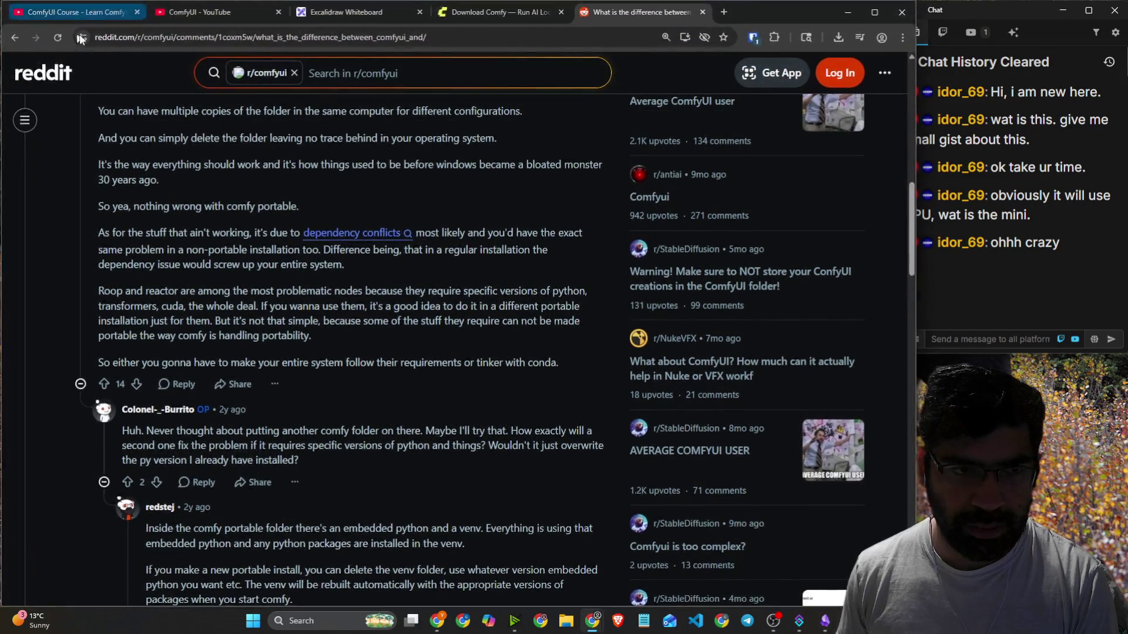
click(606, 34)
text(downloa)
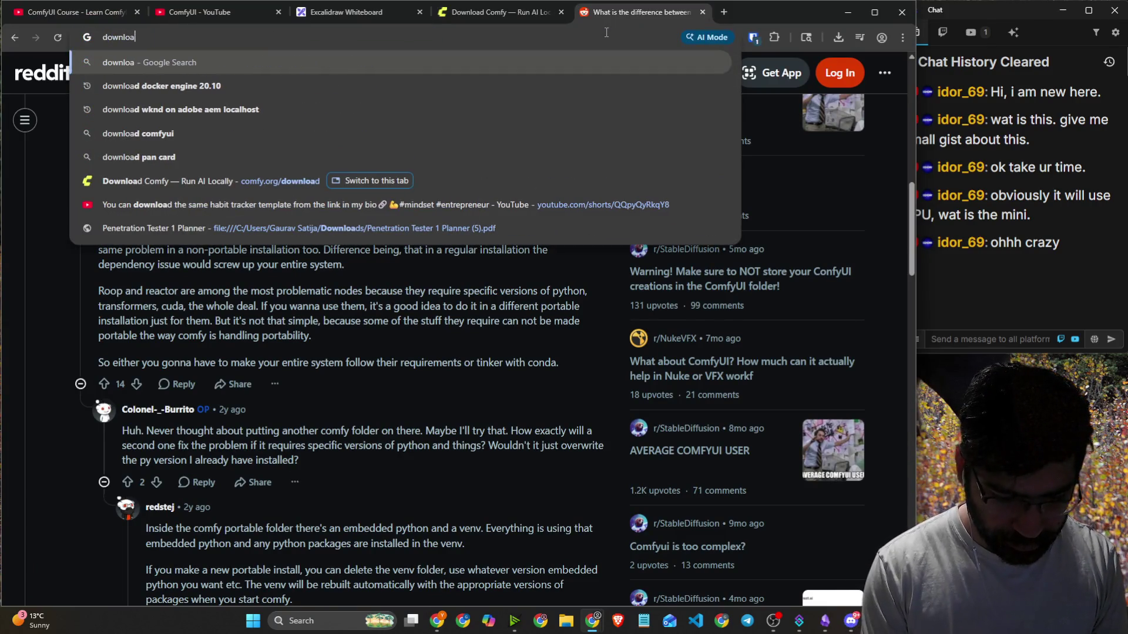
text(d comfy )
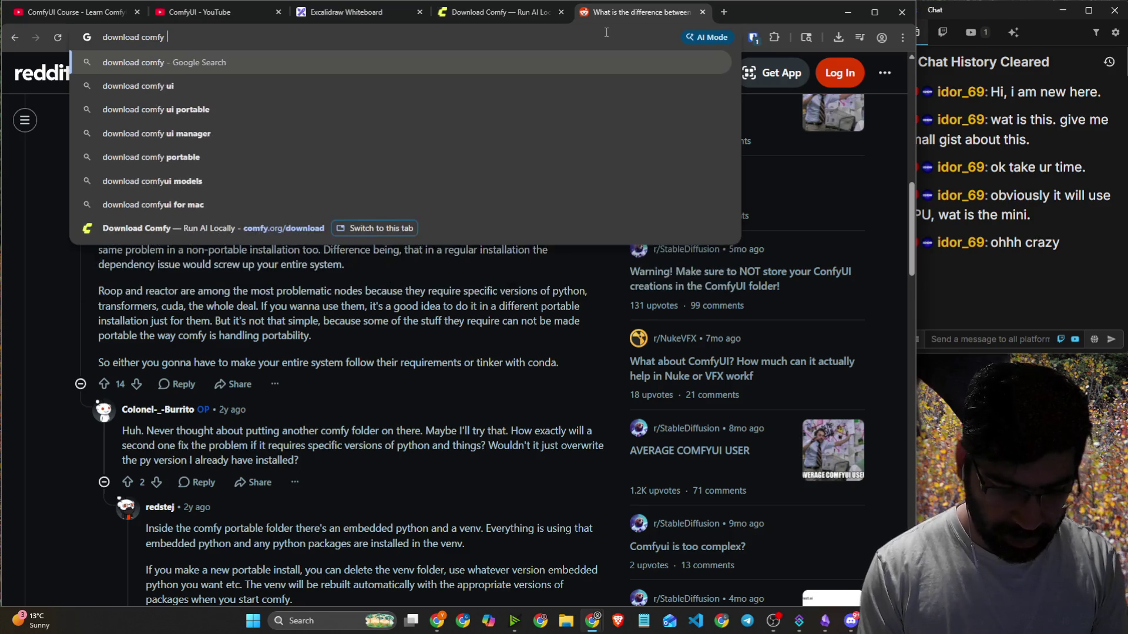
text(ui porta)
key(Return)
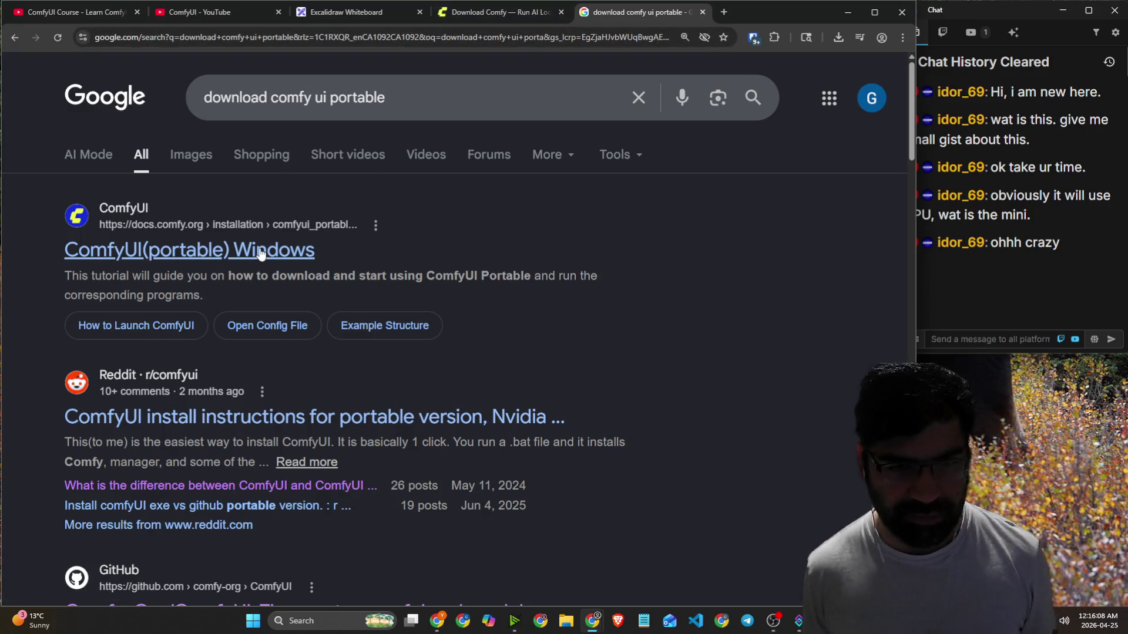
Open the 'ComfyUI(portable) Windows' result, zoom the page in, and briefly check File Explorer.
click(262, 253)
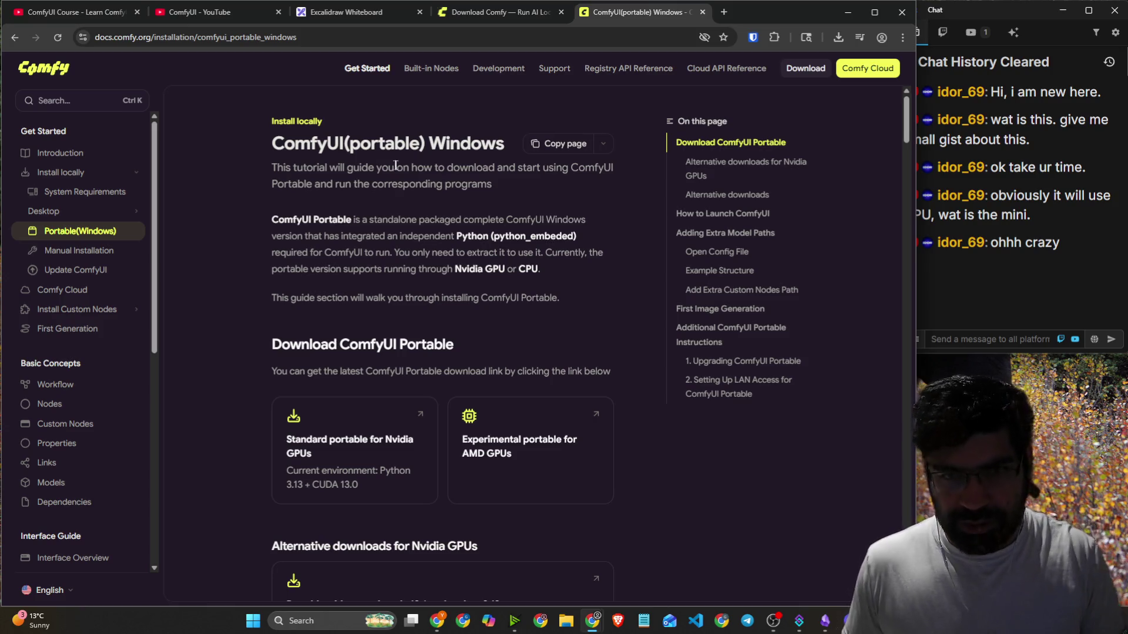
key(ctrl+plus)
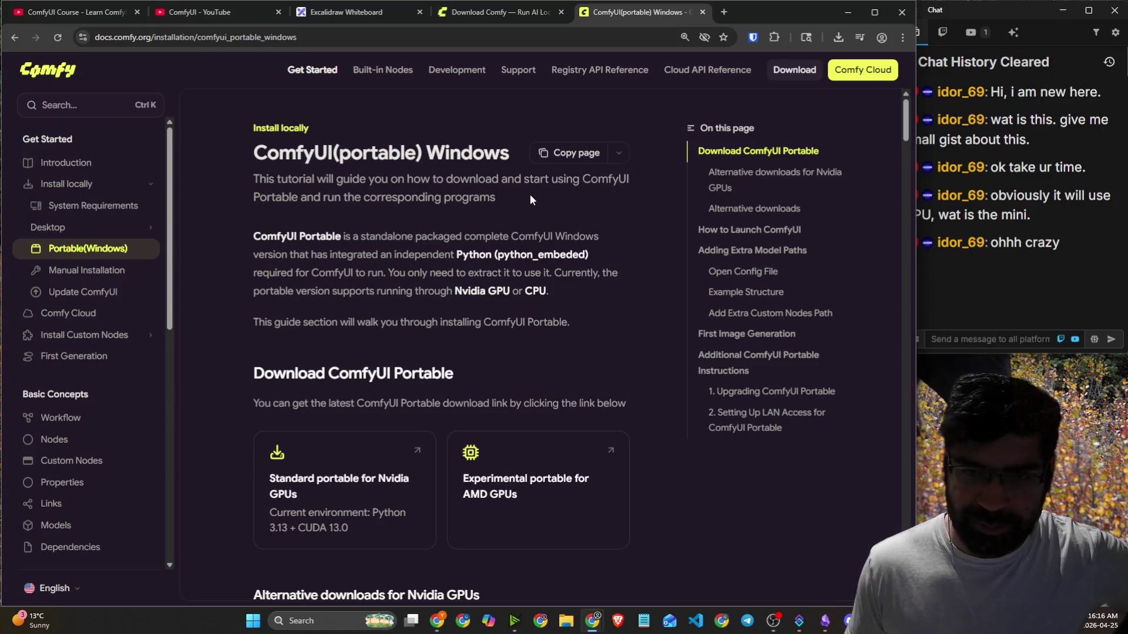
click(566, 621)
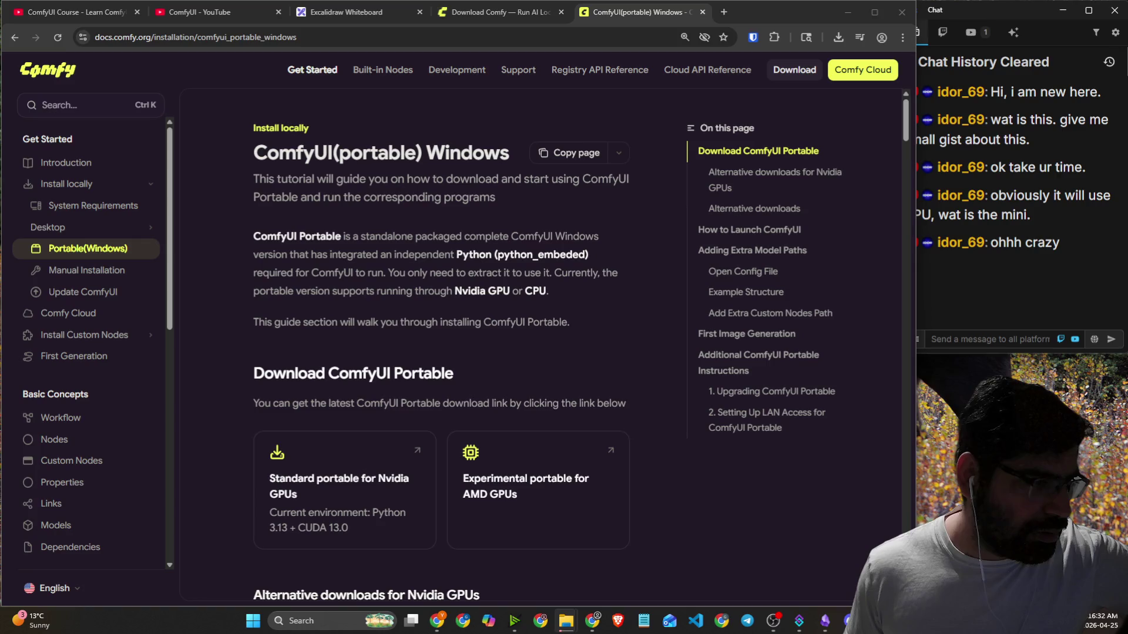
click(691, 510)
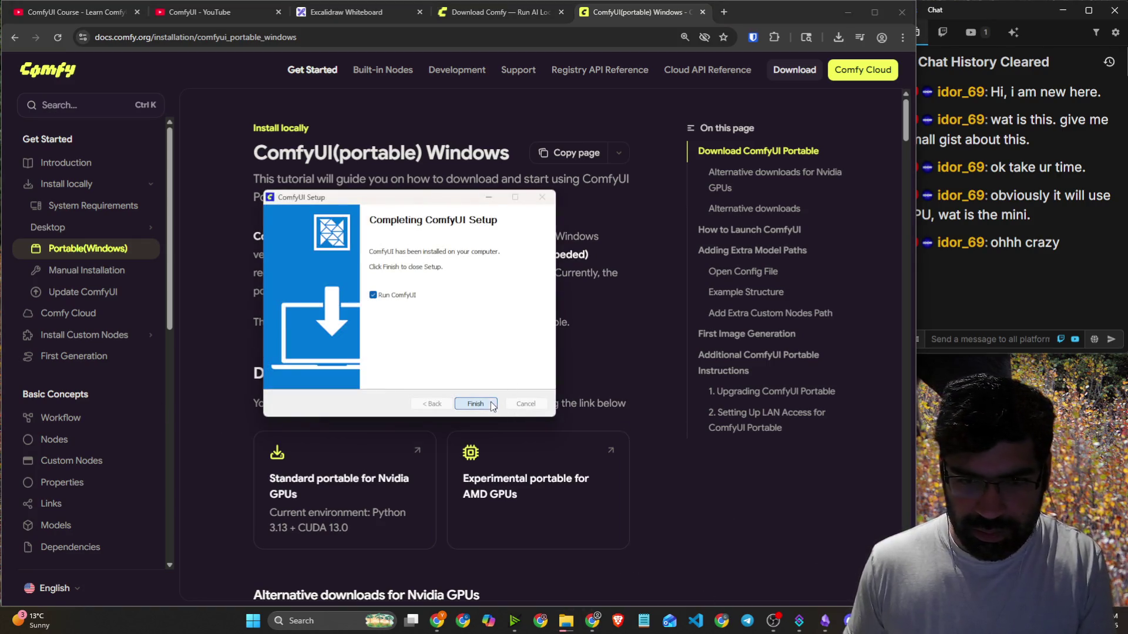
Finish ComfyUI Setup with Run ComfyUI enabled and decline its precise-location request.
click(492, 406)
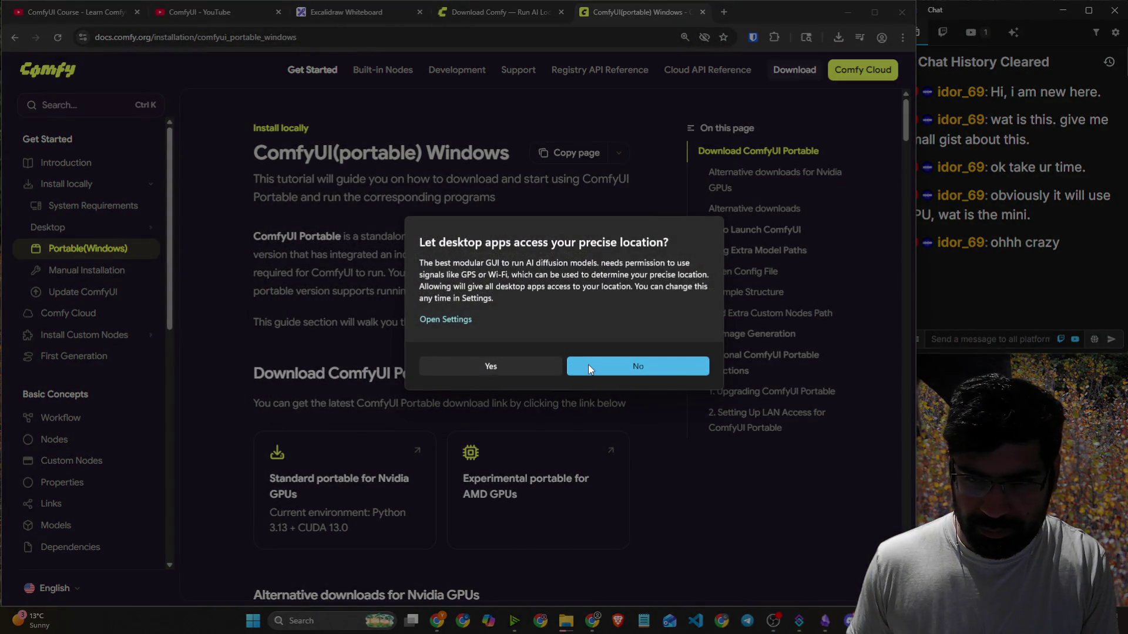
click(588, 364)
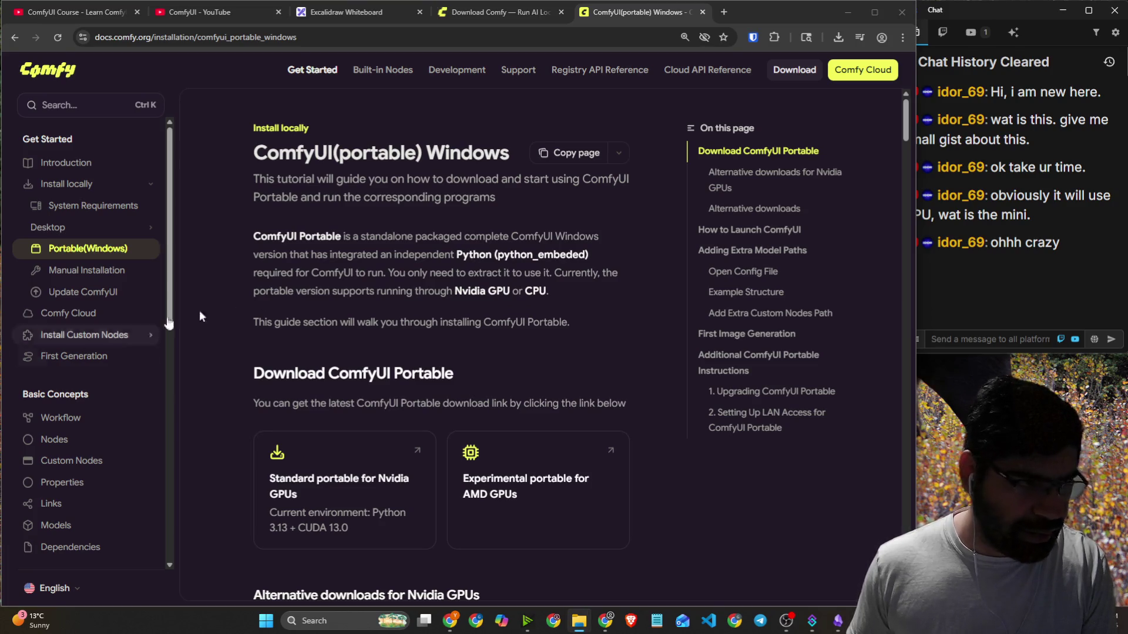
Read the intro, highlighting the portable description, embedded Python note and extract-to-run sentence.
click(444, 271)
drag(398, 182, 598, 184)
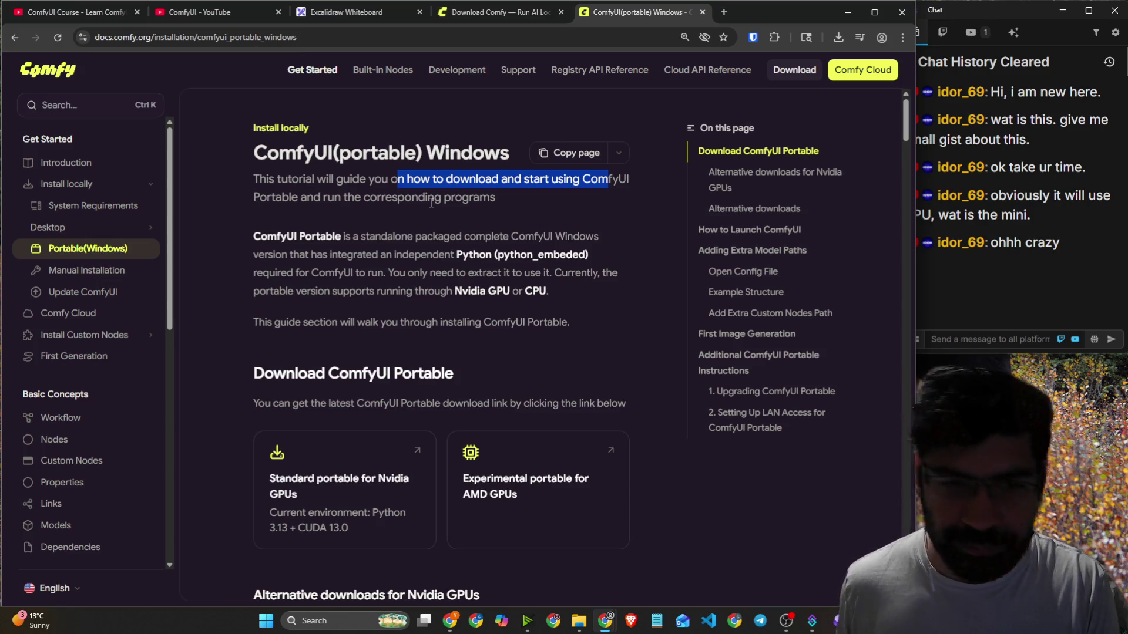
click(356, 243)
drag(260, 234, 585, 239)
drag(299, 255, 523, 264)
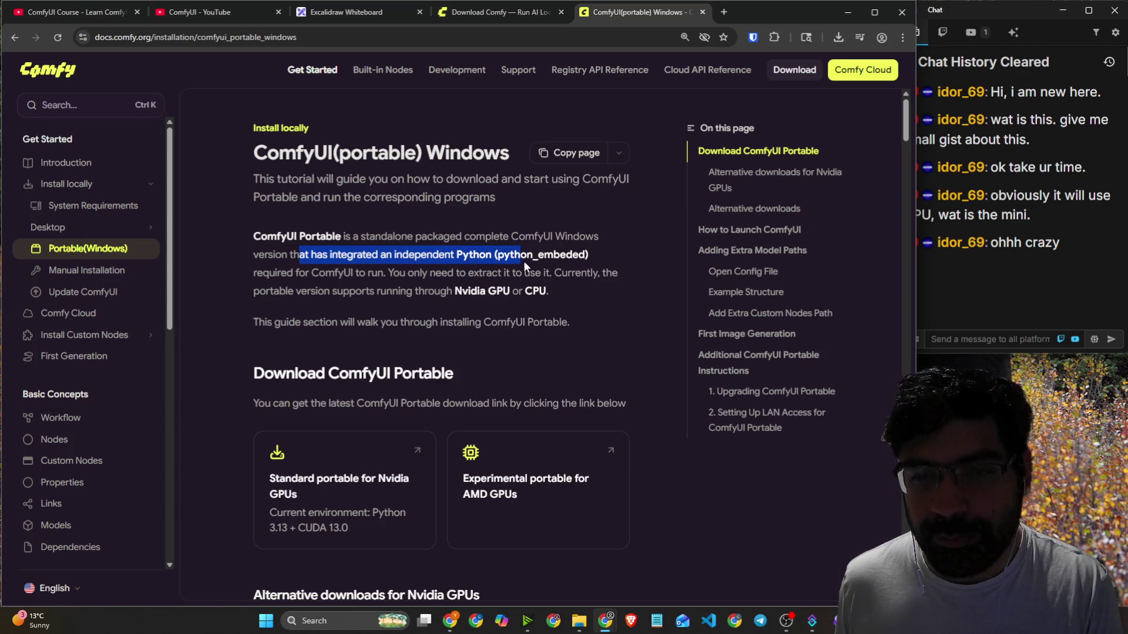
drag(305, 273, 612, 271)
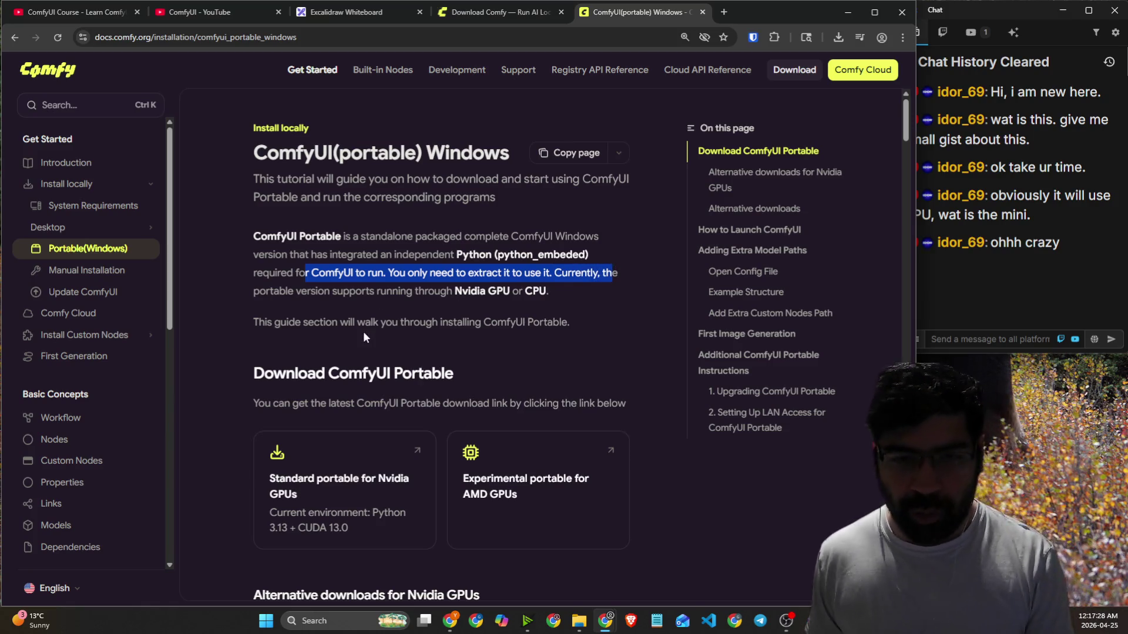
Scroll down to the Download ComfyUI Portable options, highlighting the latest-download-link note.
scroll(379, 313, down, 1)
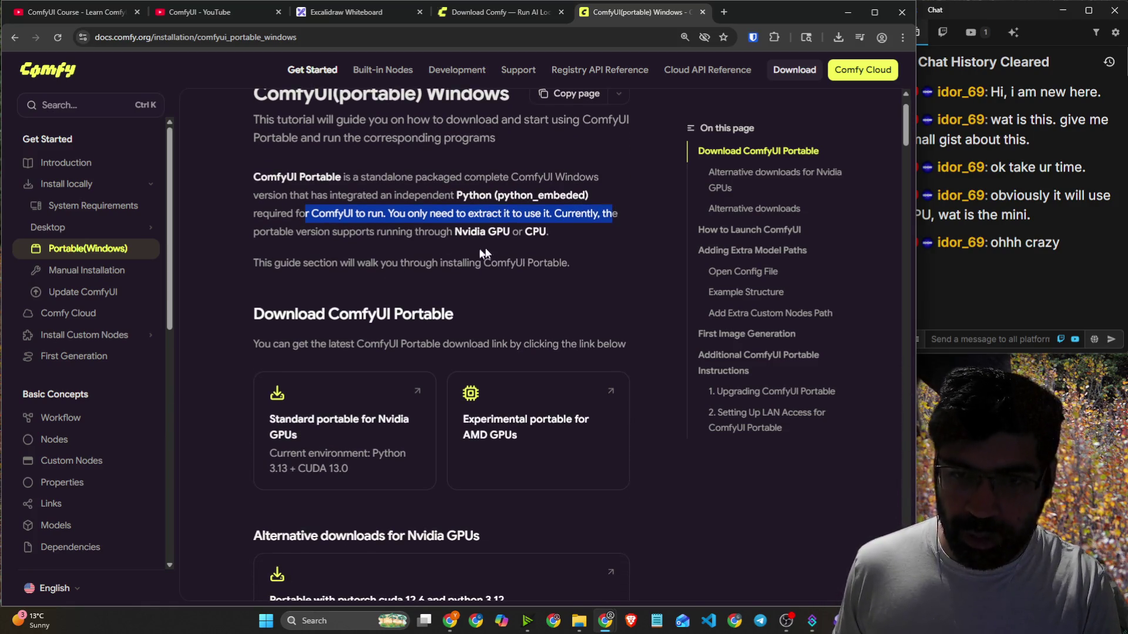
drag(258, 263, 569, 267)
scroll(402, 284, down, 2)
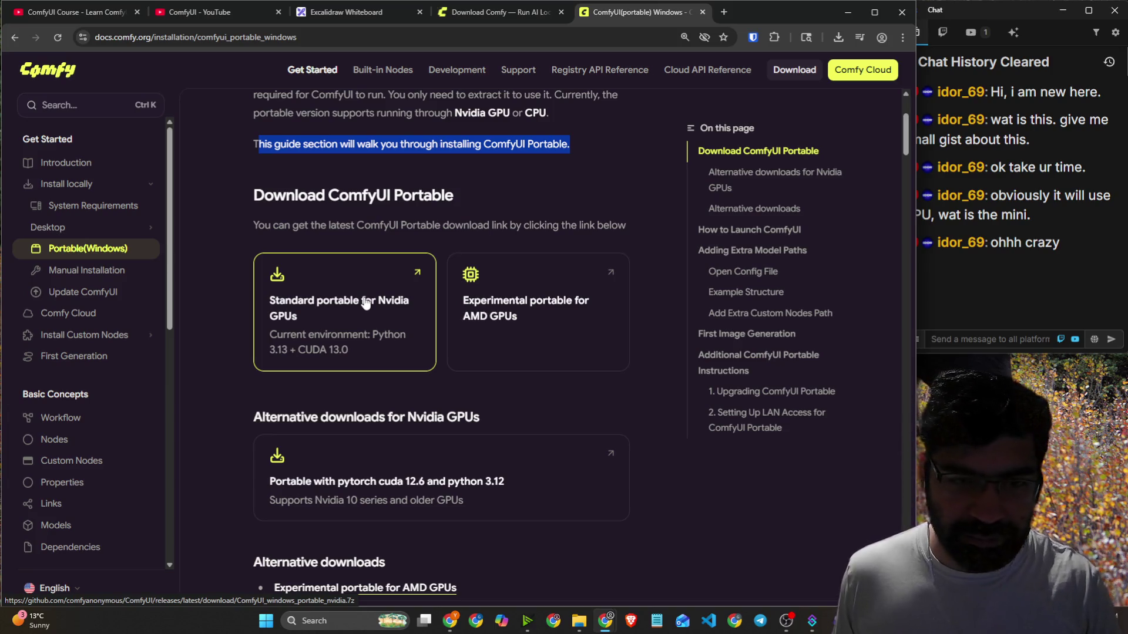
drag(310, 227, 437, 232)
drag(530, 230, 604, 229)
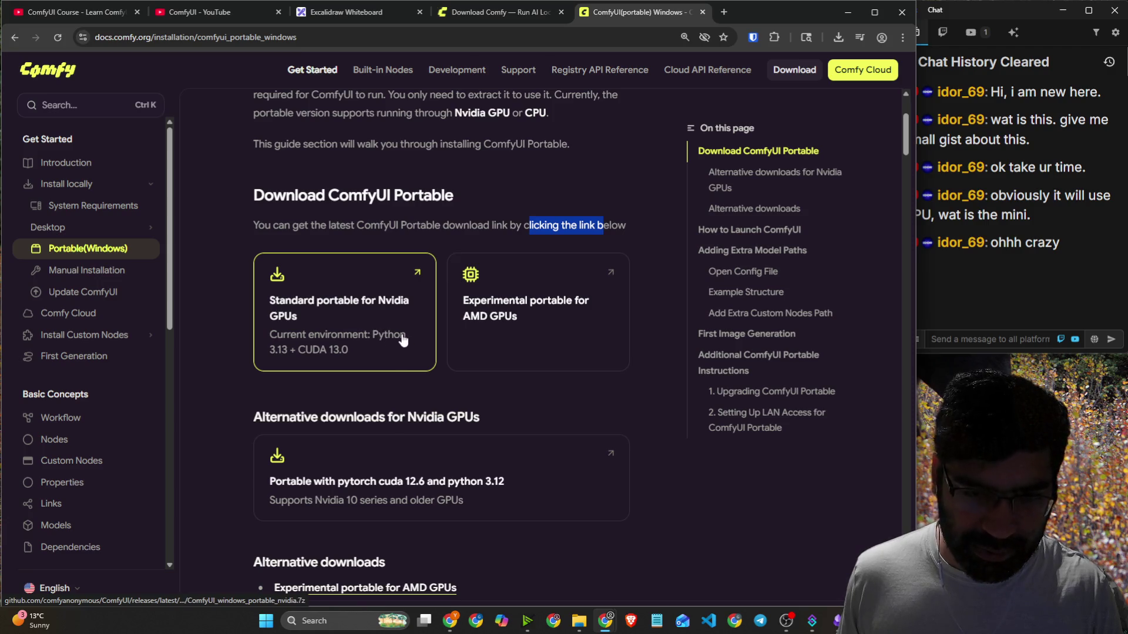
scroll(398, 329, down, 1)
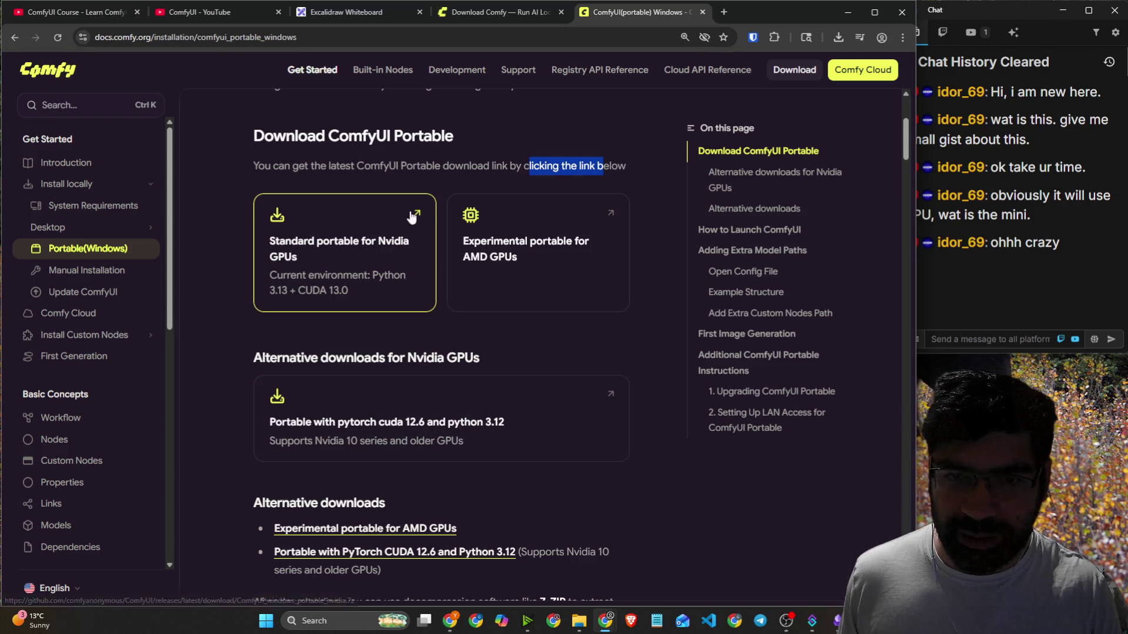
click(485, 334)
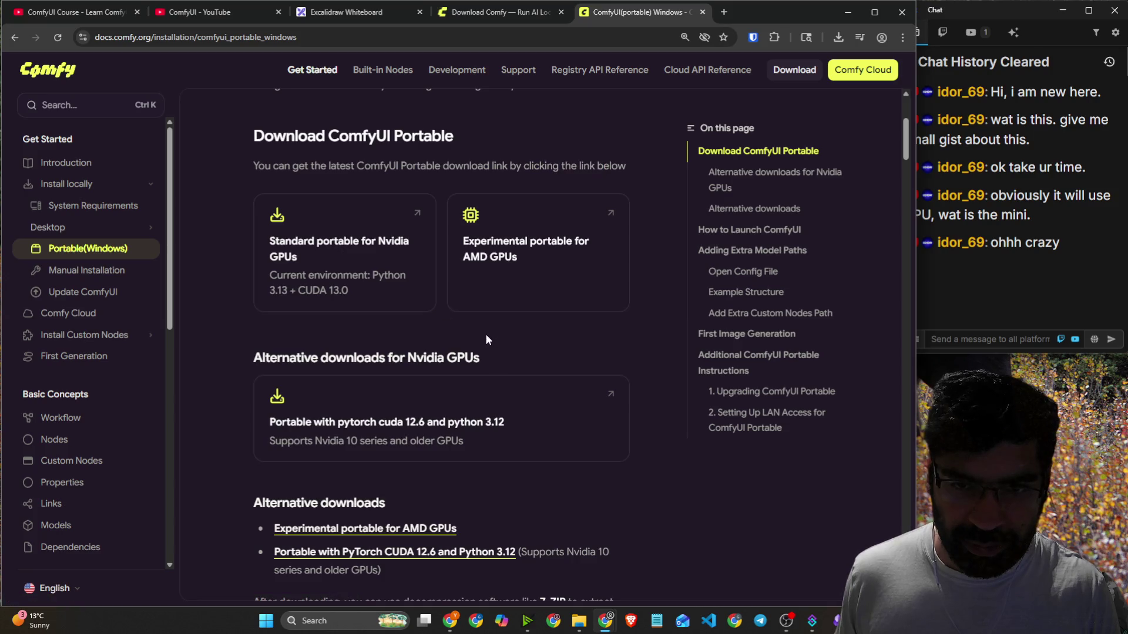
Download the standard Nvidia portable build and check its progress in the downloads panel.
click(279, 219)
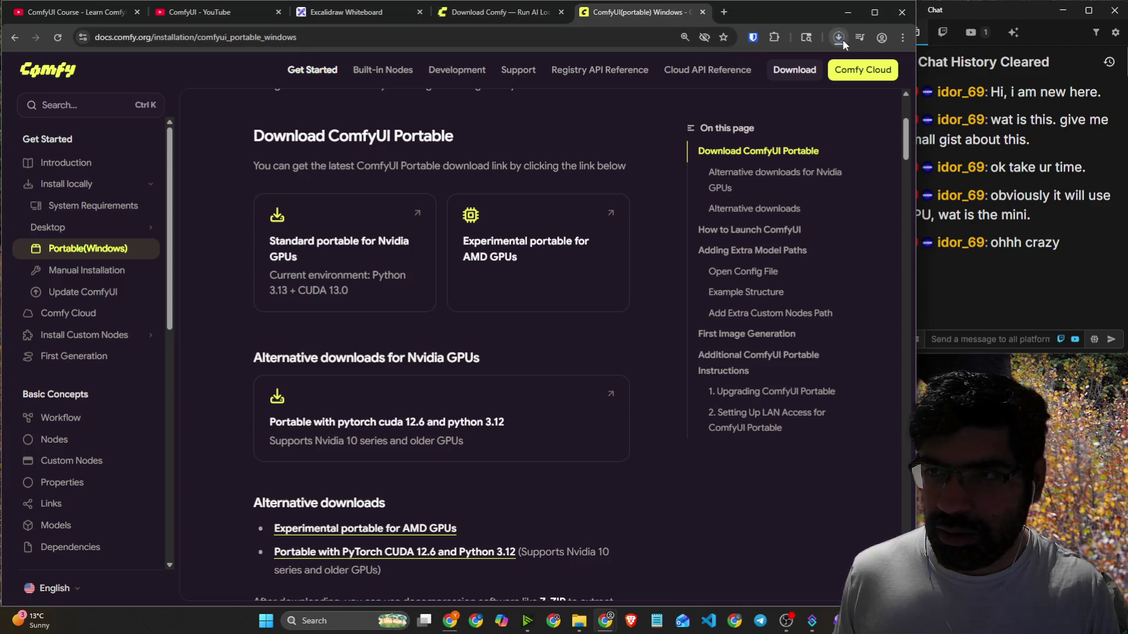
click(839, 38)
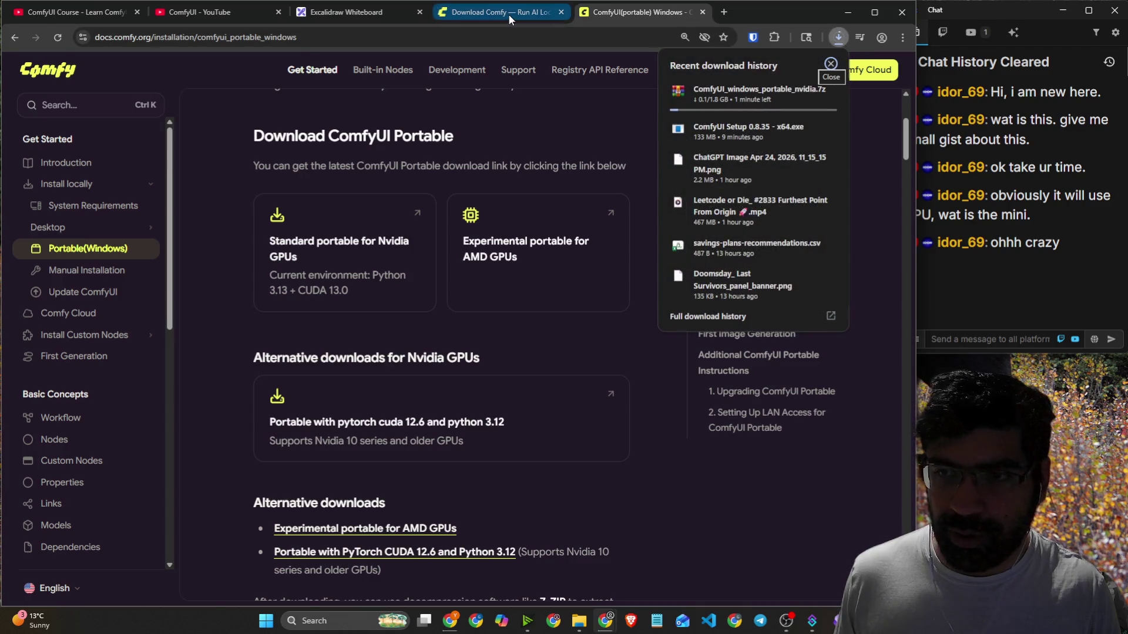
click(509, 13)
key(ctrl+Tab)
Narrow the browser and read past the 7-Zip note to How to Launch ComfyUI.
scroll(280, 184, down, 7)
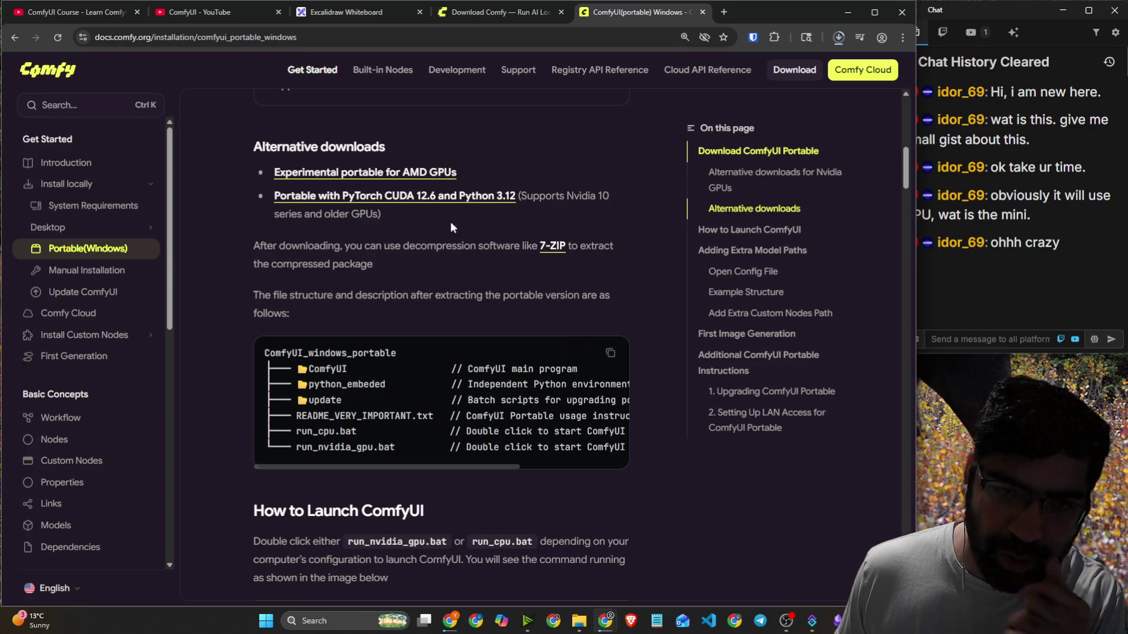
drag(376, 245, 447, 244)
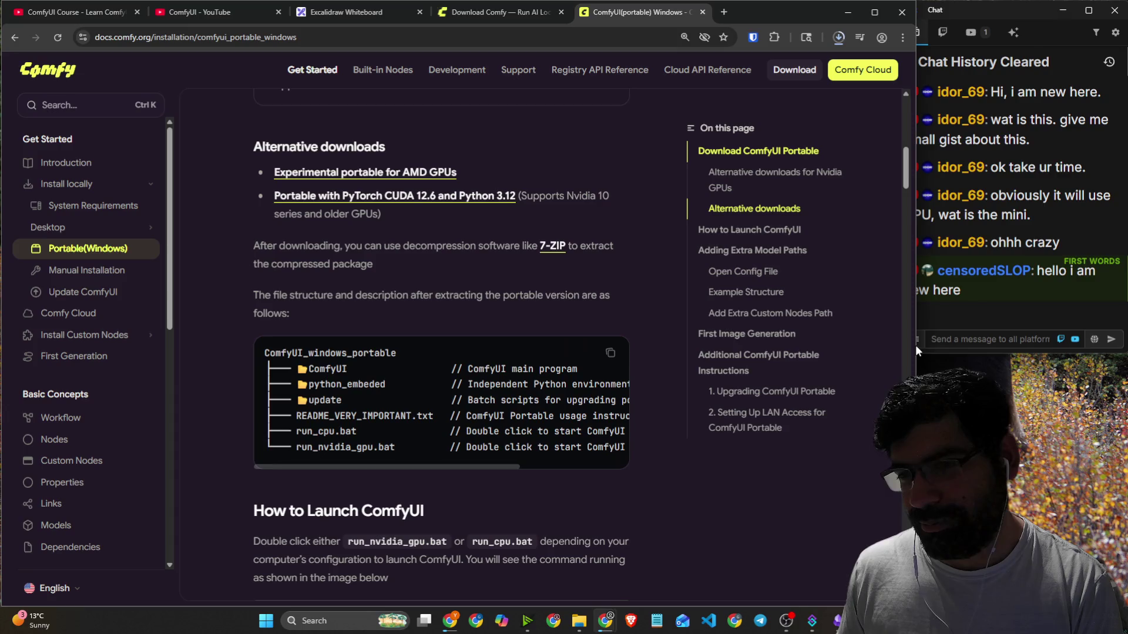
drag(916, 344, 900, 346)
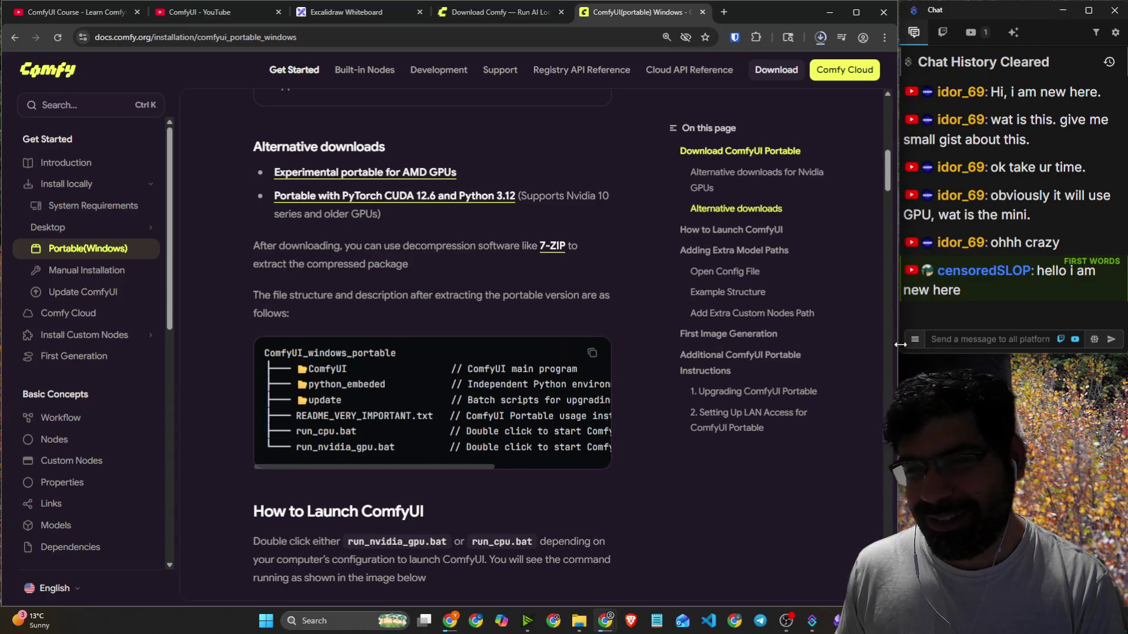
mouse_move(249, 244)
mouse_down()
mouse_move(419, 265)
mouse_move(419, 253)
mouse_move(529, 255)
mouse_move(518, 255)
mouse_up()
click(317, 291)
scroll(317, 291, down, 2)
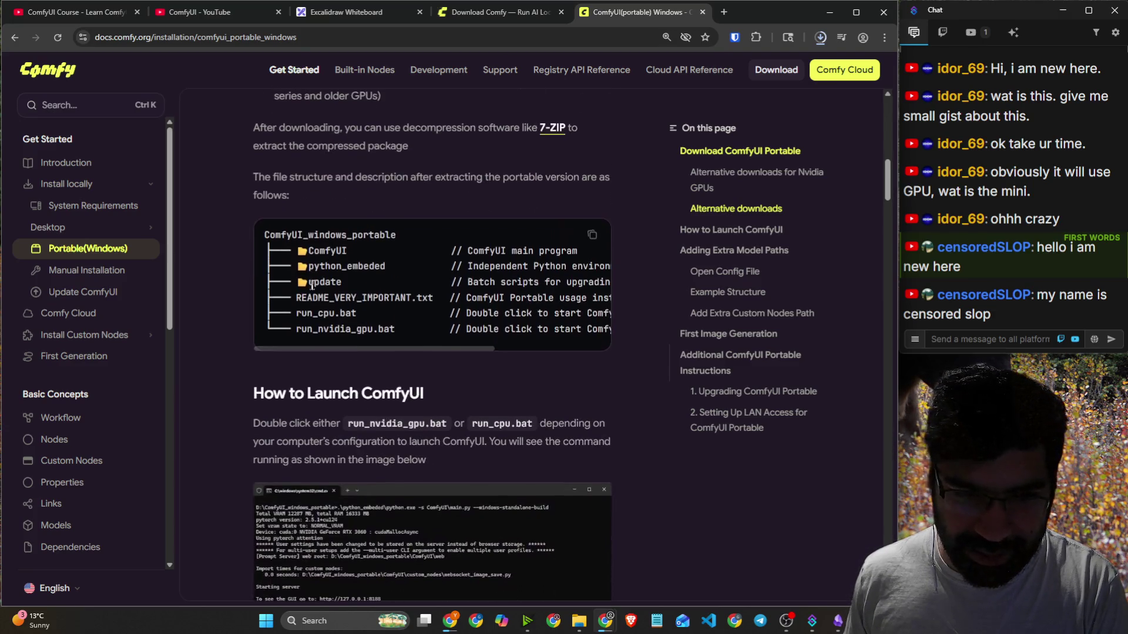
drag(254, 393, 410, 392)
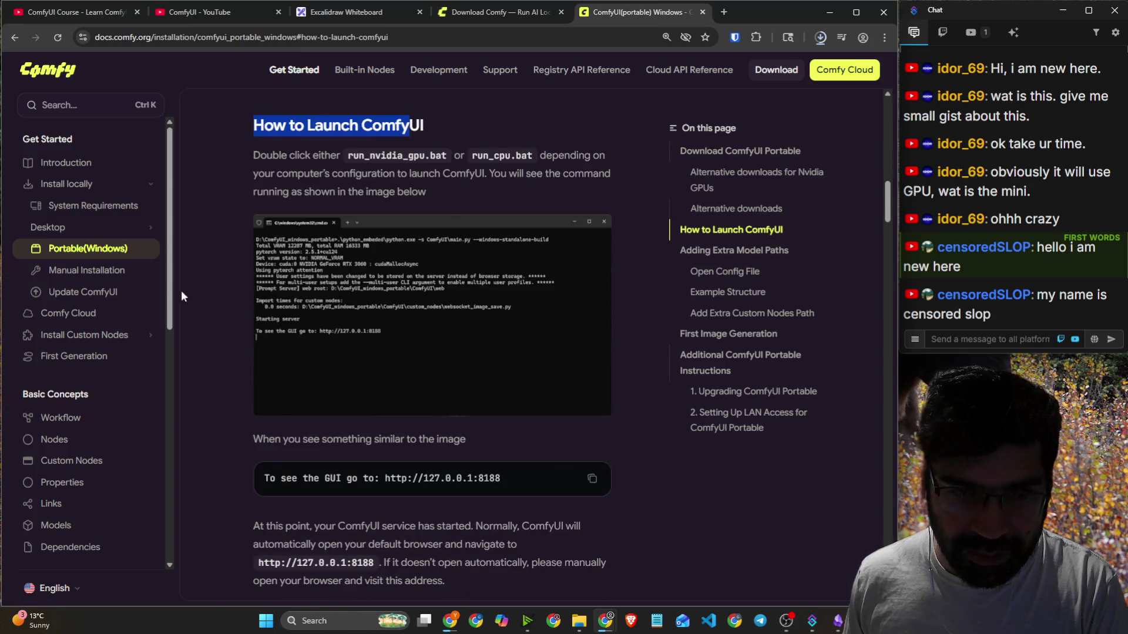
click(411, 271)
click(351, 244)
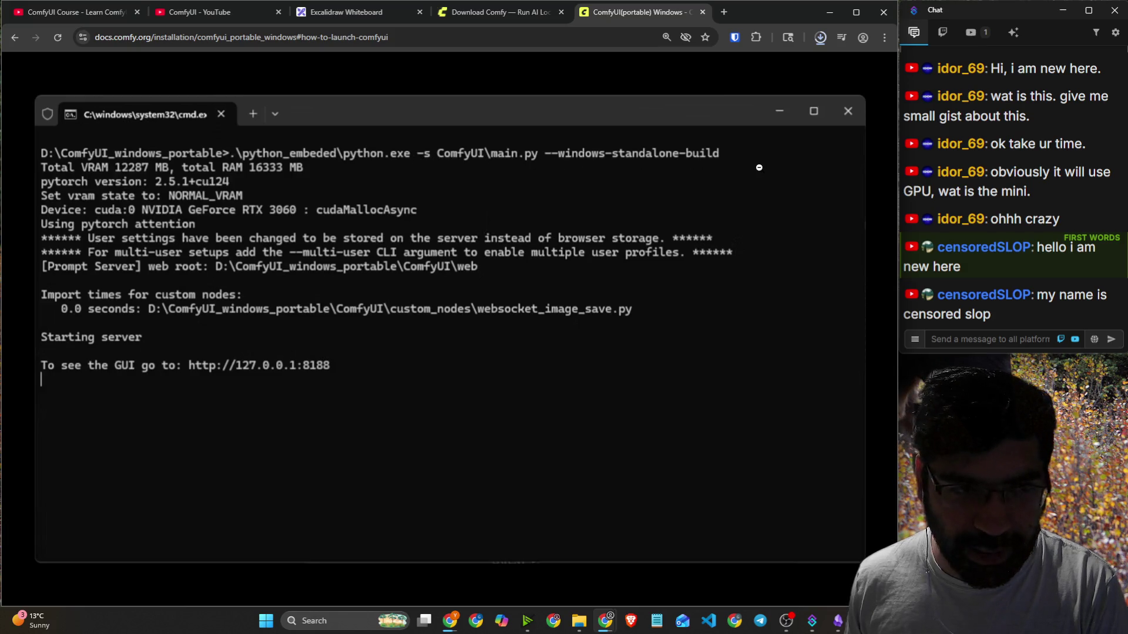
click(846, 116)
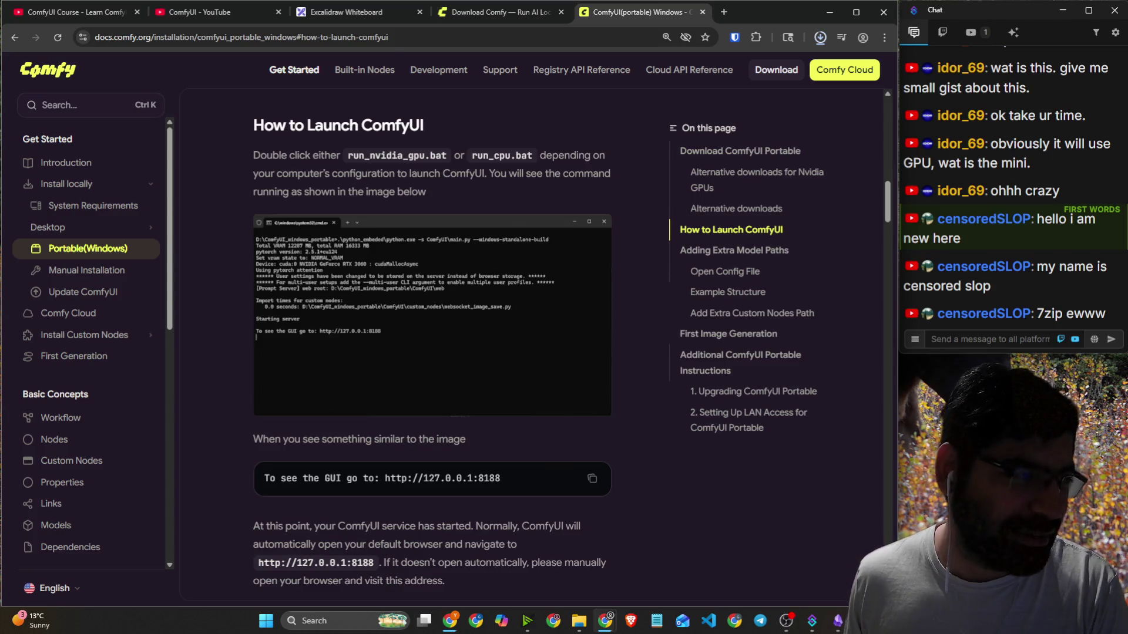
click(820, 38)
click(374, 170)
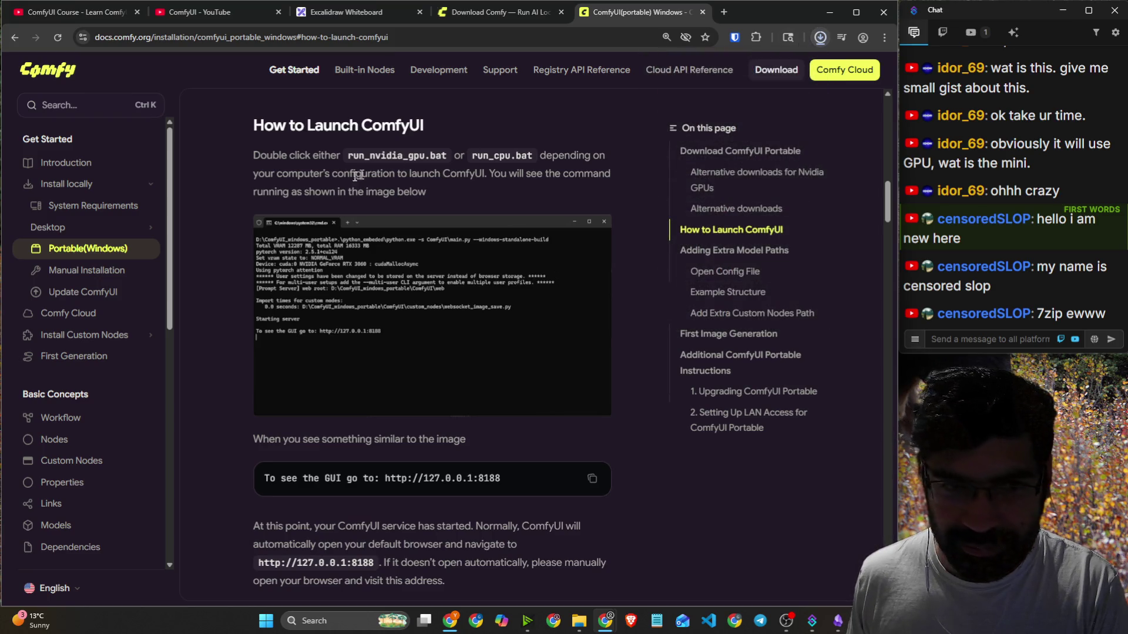
drag(300, 155, 605, 158)
scroll(343, 206, up, 1)
scroll(343, 201, up, 10)
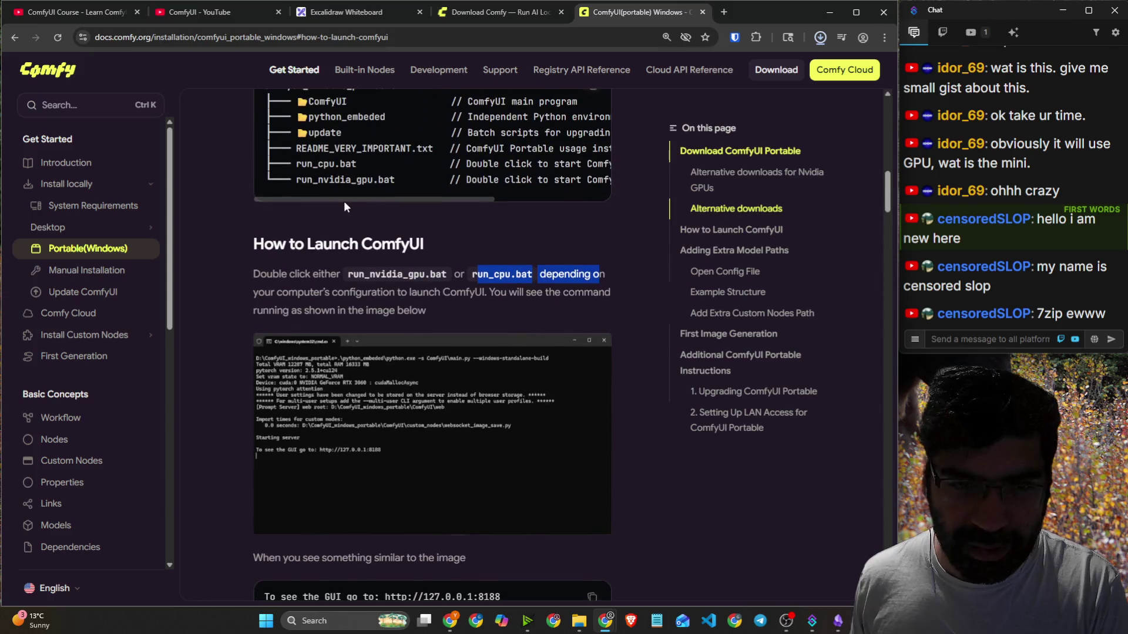
scroll(353, 215, down, 10)
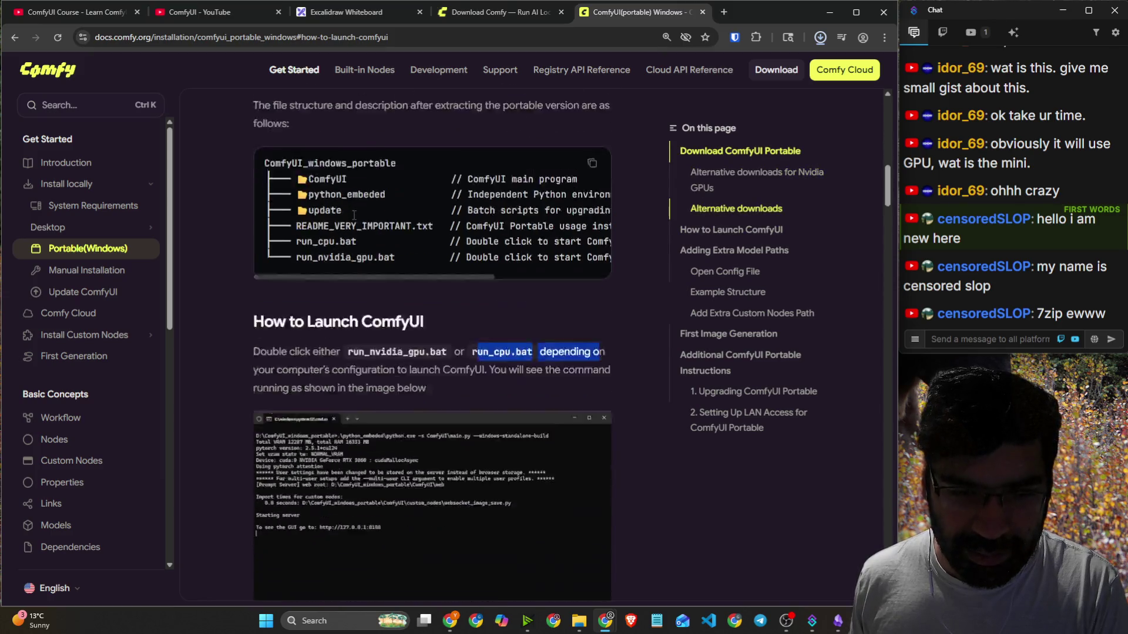
drag(265, 177, 414, 175)
drag(348, 156, 438, 160)
drag(266, 177, 426, 192)
scroll(420, 197, down, 3)
scroll(420, 197, down, 2)
drag(282, 142, 464, 142)
drag(272, 181, 522, 185)
Scroll to Adding Extra Model Paths and show the finished 1.8 GB archive in recent downloads.
scroll(331, 260, down, 3)
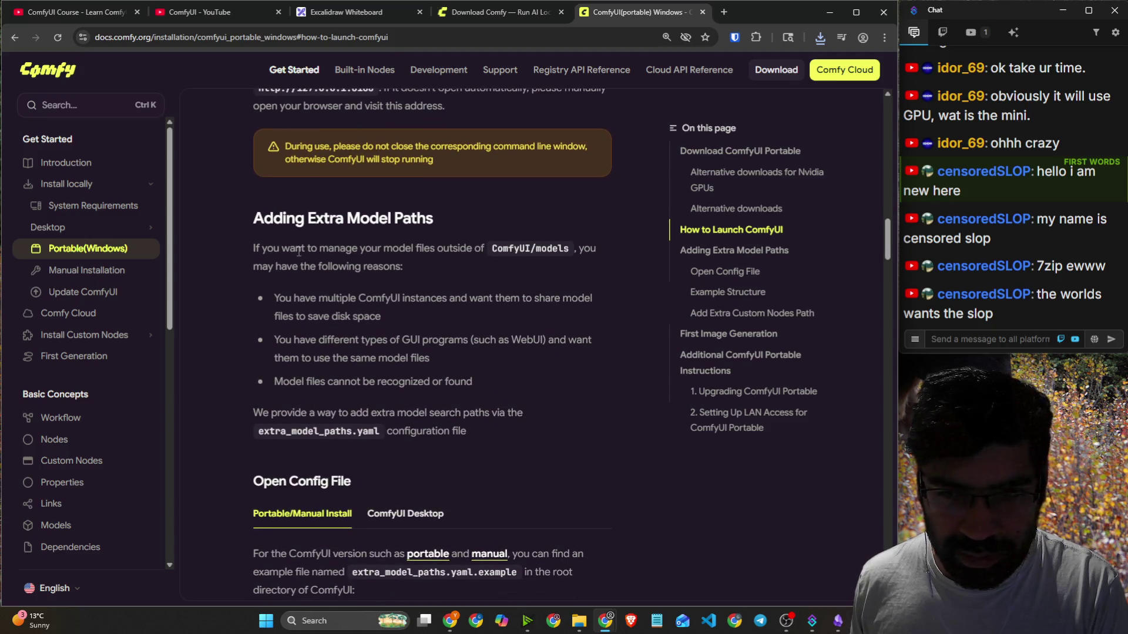
scroll(299, 251, down, 6)
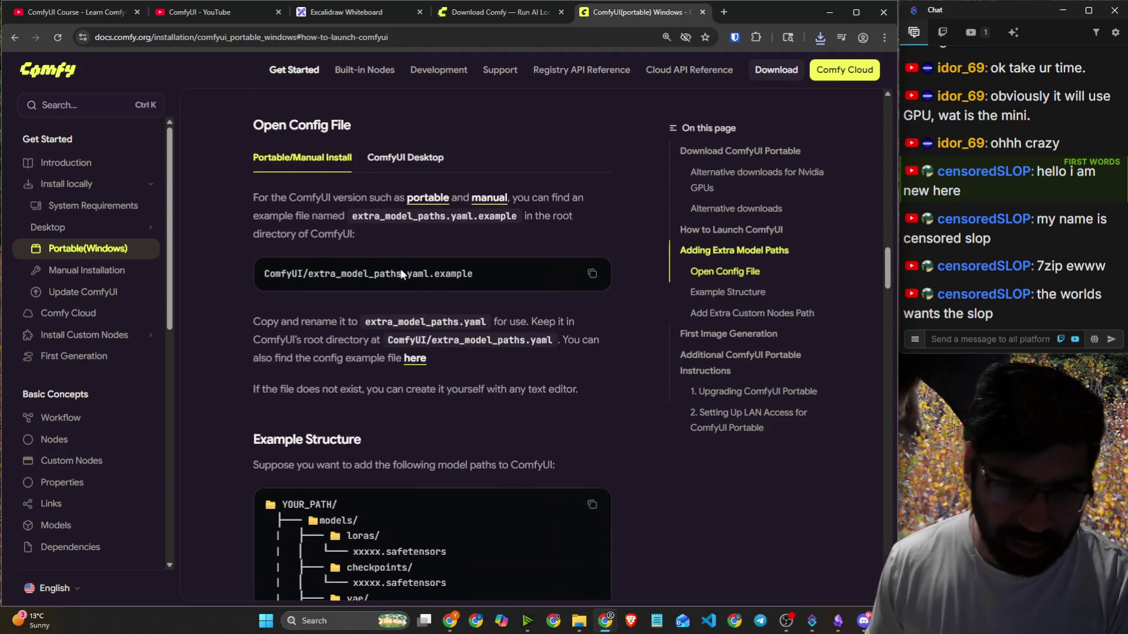
scroll(371, 329, up, 7)
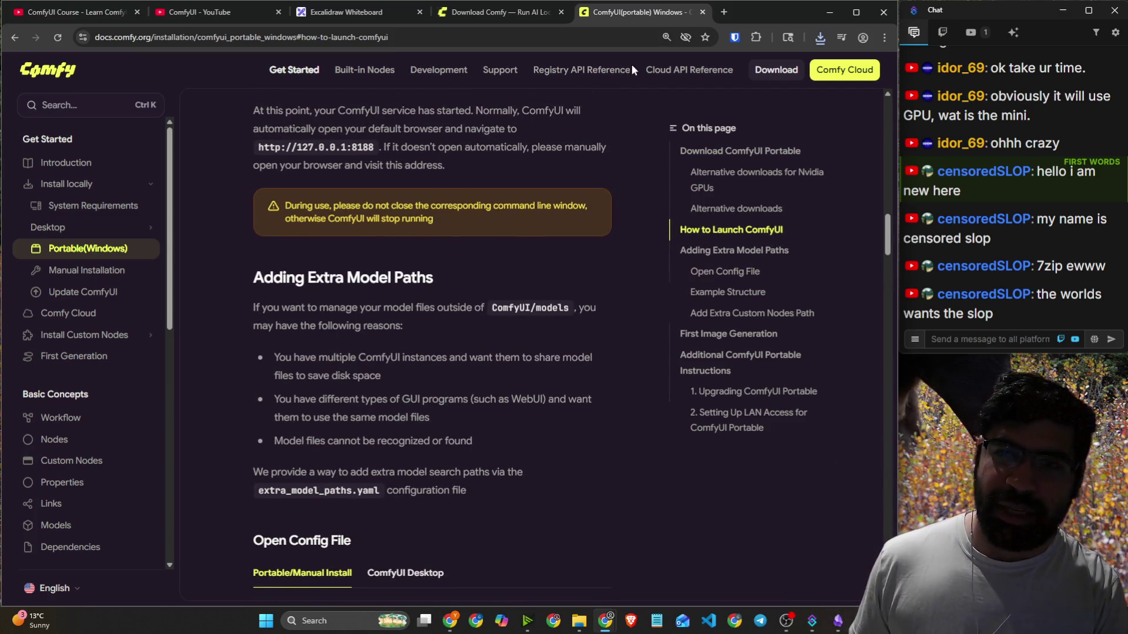
click(820, 38)
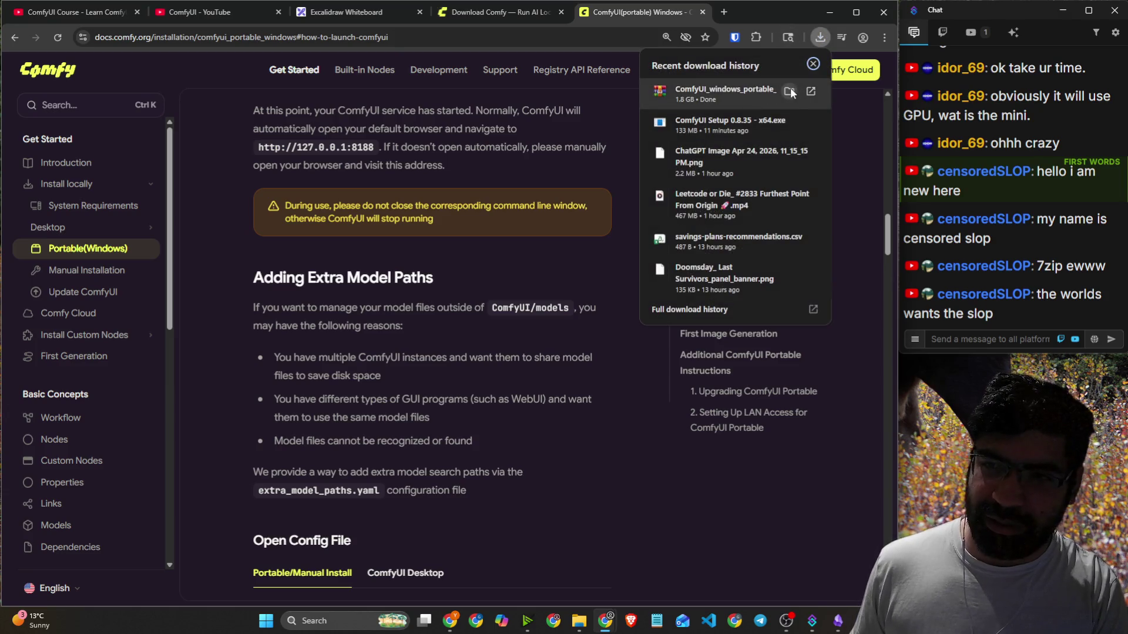
Extract the ComfyUI_windows_portable archive into ComfyUI_windows_portable_nvidia inside Downloads.
click(790, 92)
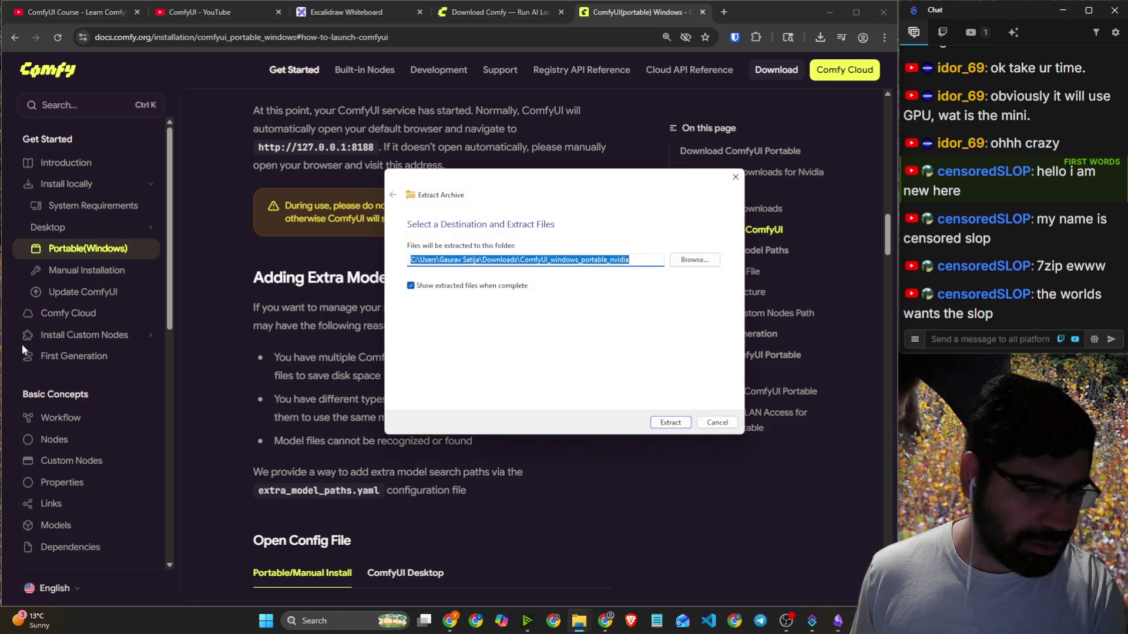
click(686, 426)
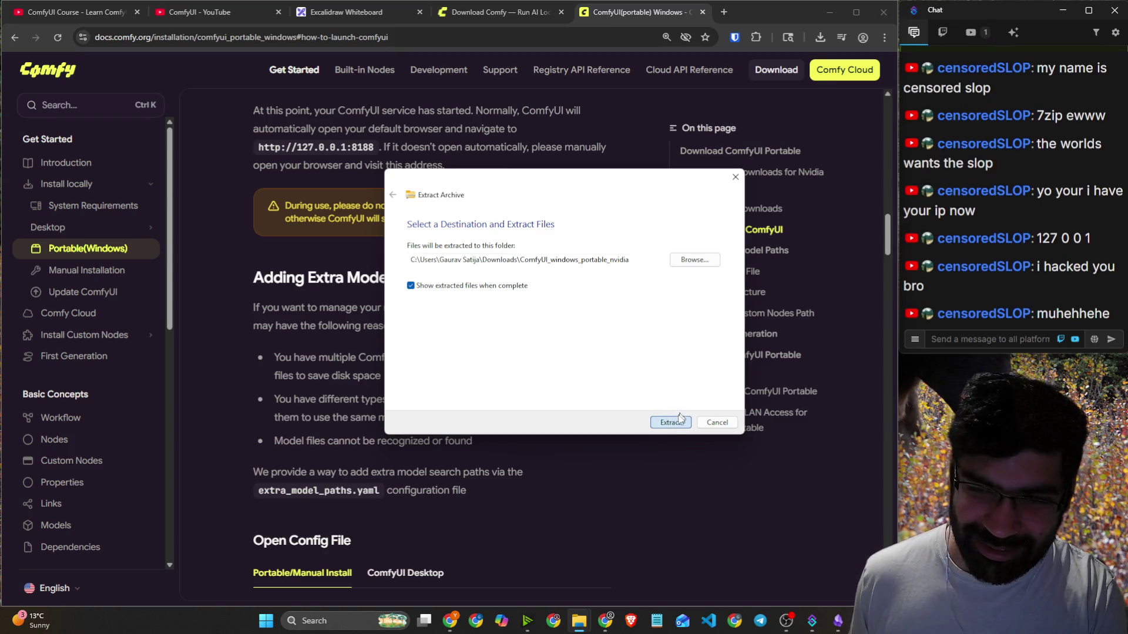
click(672, 424)
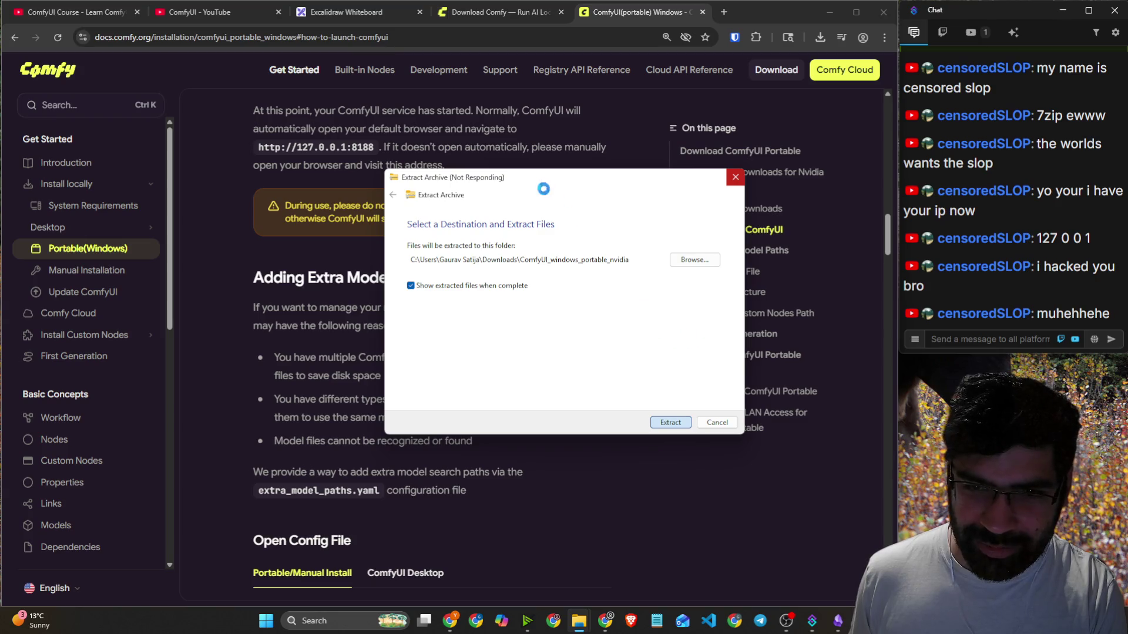
scroll(363, 267, down, 7)
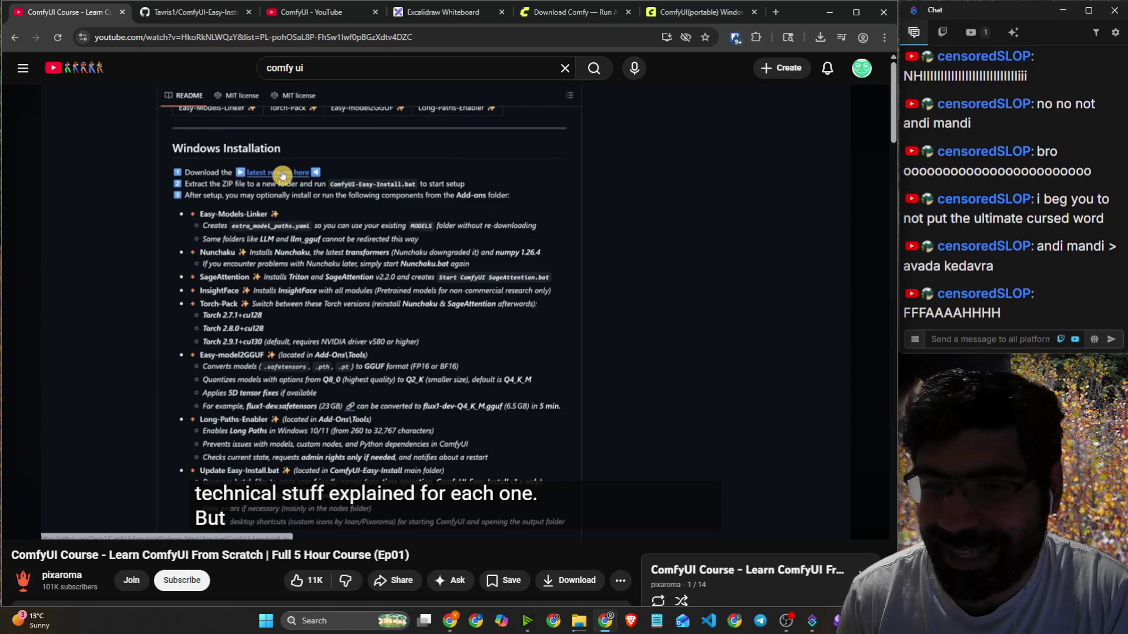
Play the ComfyUI course, pausing and rewinding 5 seconds, until the Easy-Install zip is saved near 10:00.
click(536, 219)
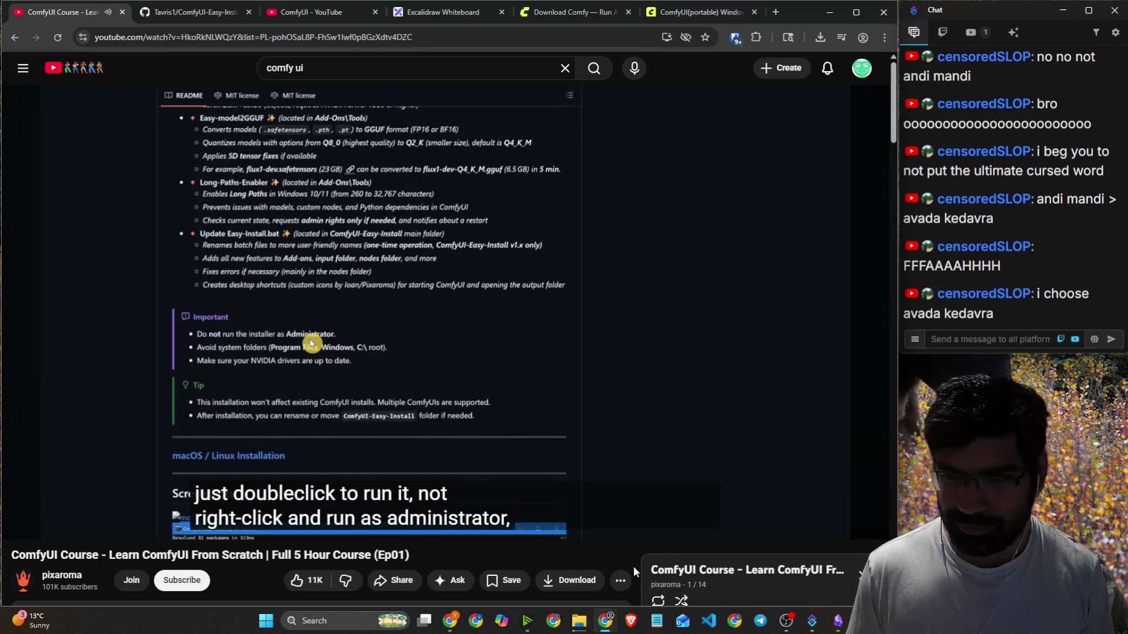
click(751, 348)
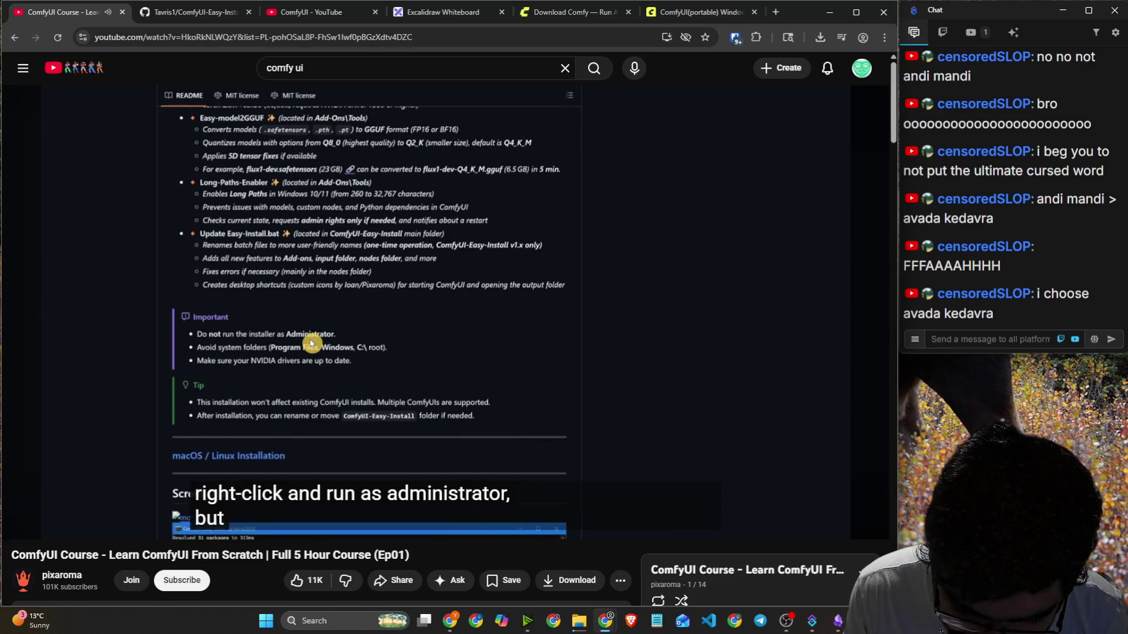
click(718, 333)
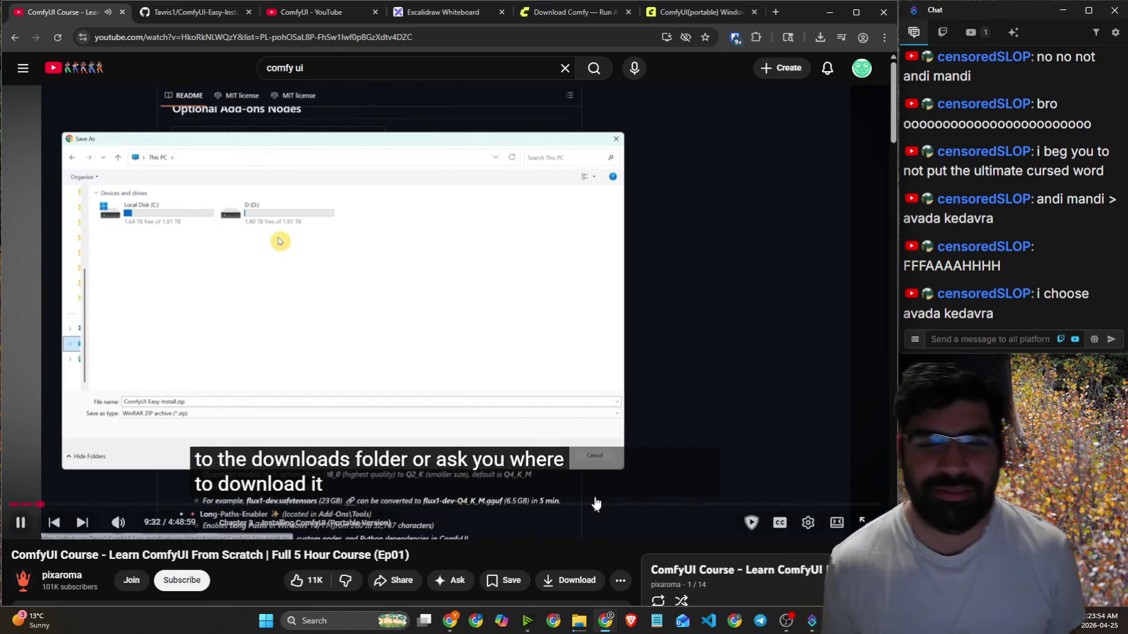
click(619, 398)
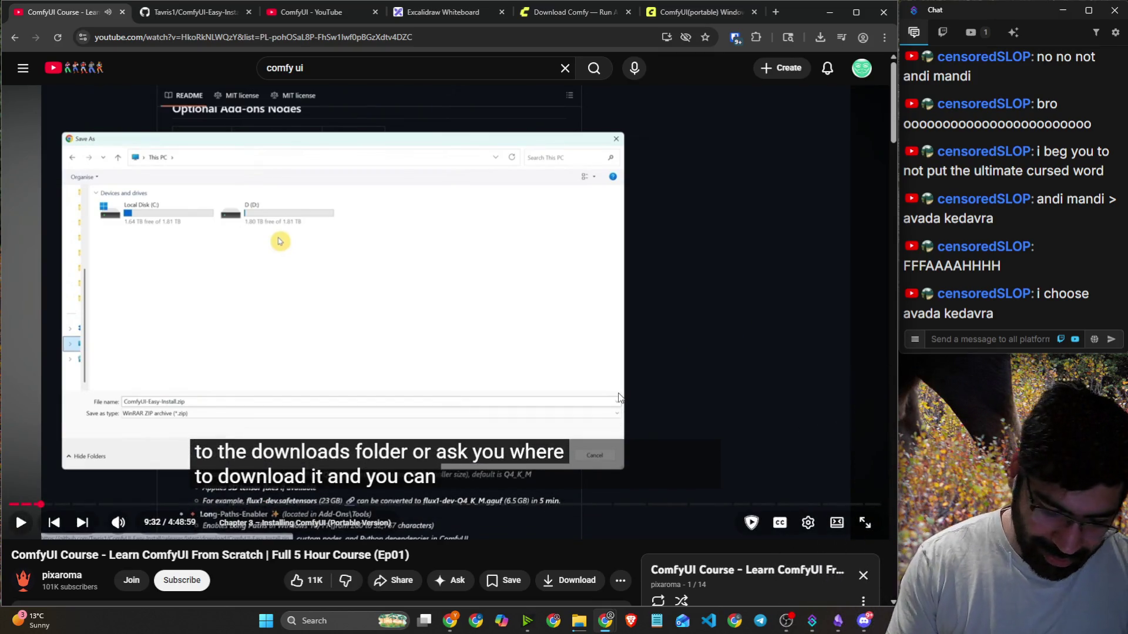
key(Left)
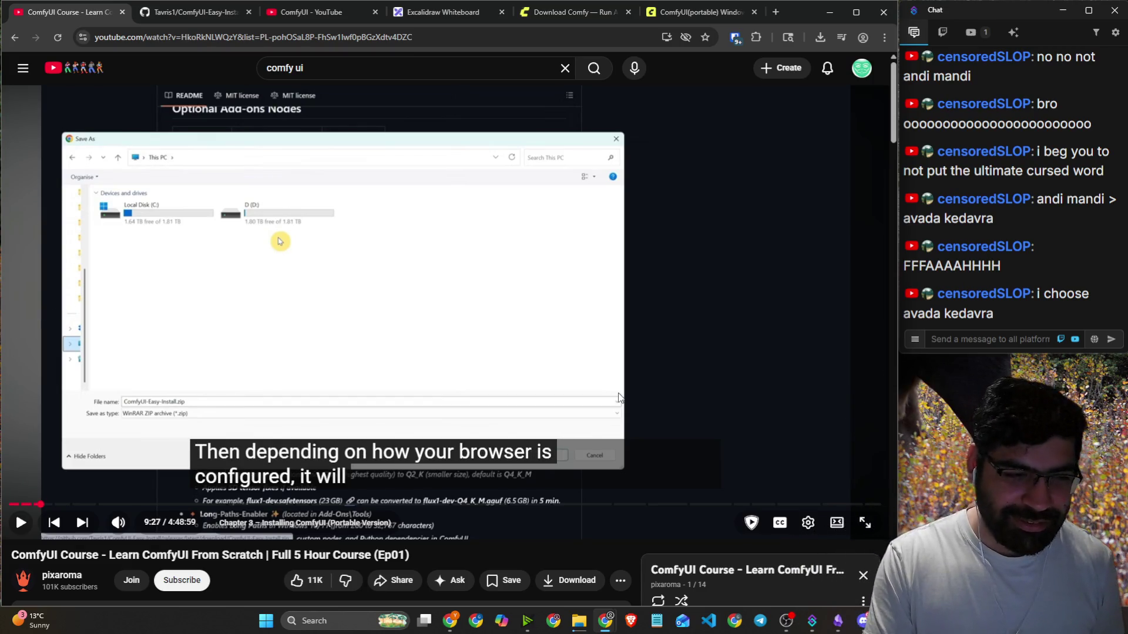
key(space)
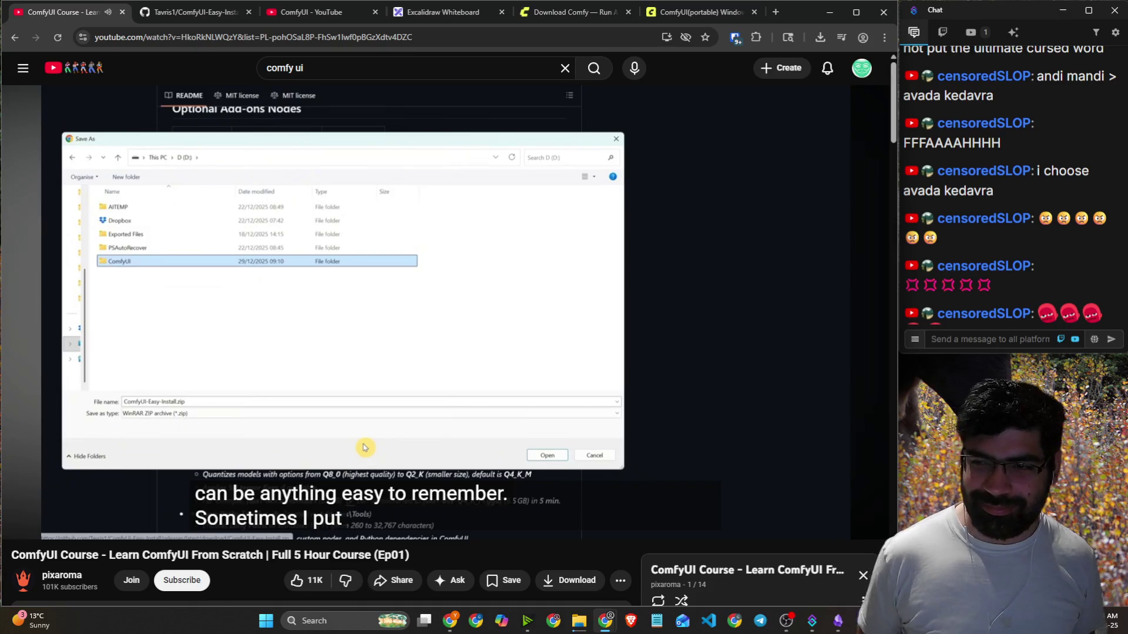
click(410, 309)
key(Left)
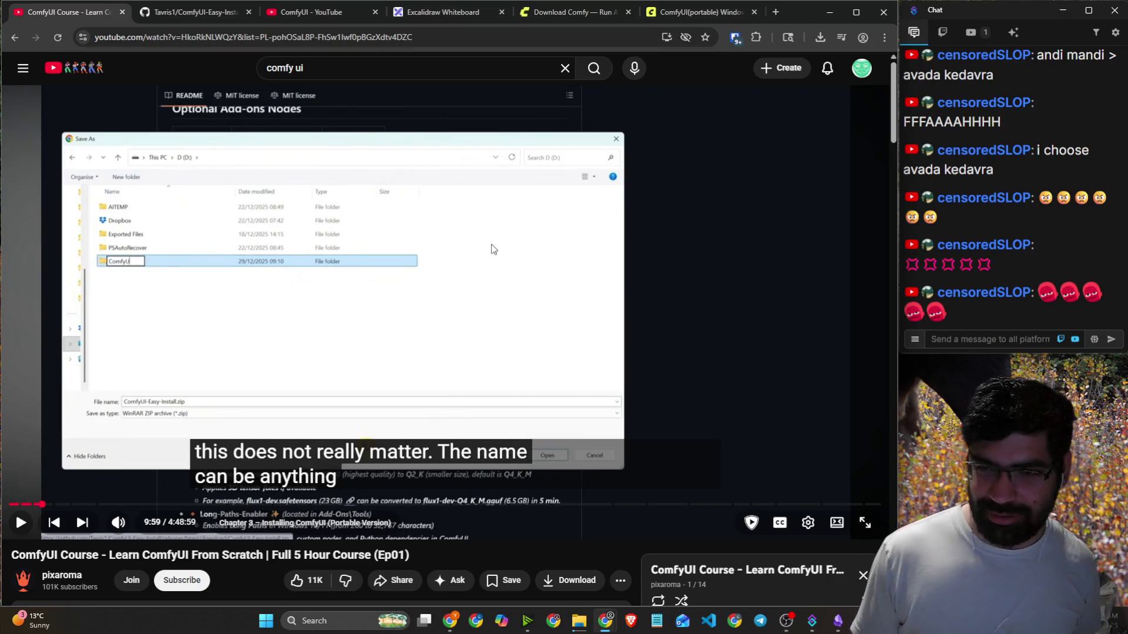
click(493, 248)
click(493, 248)
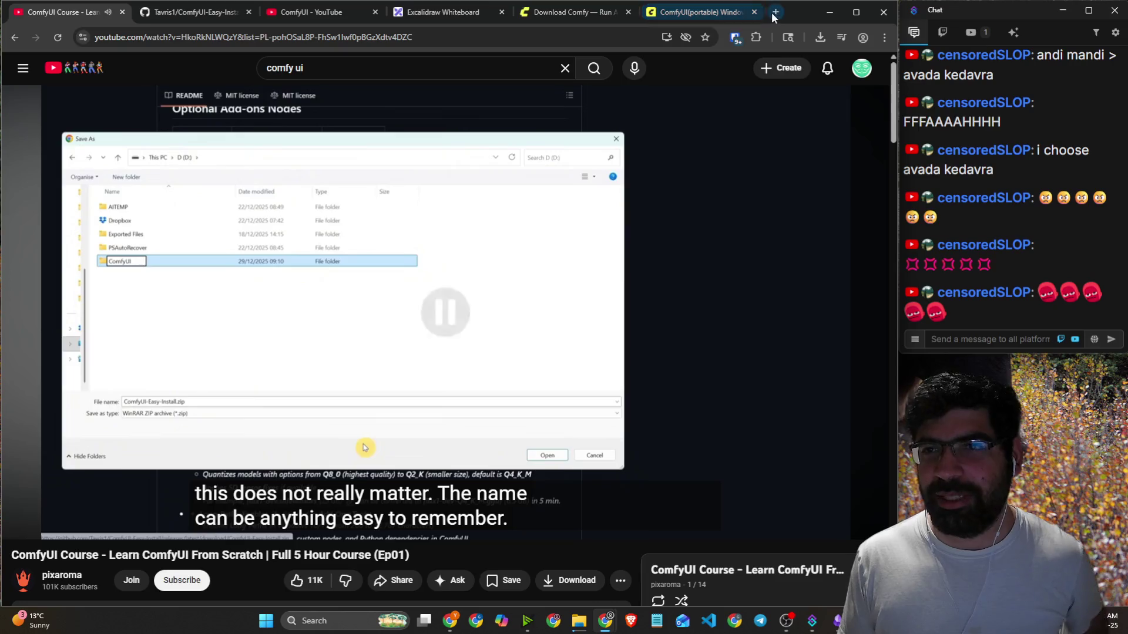
Search 'jethalal funny gif' in a new tab, preview a GIF, then close that tab.
click(771, 12)
text(jethalal)
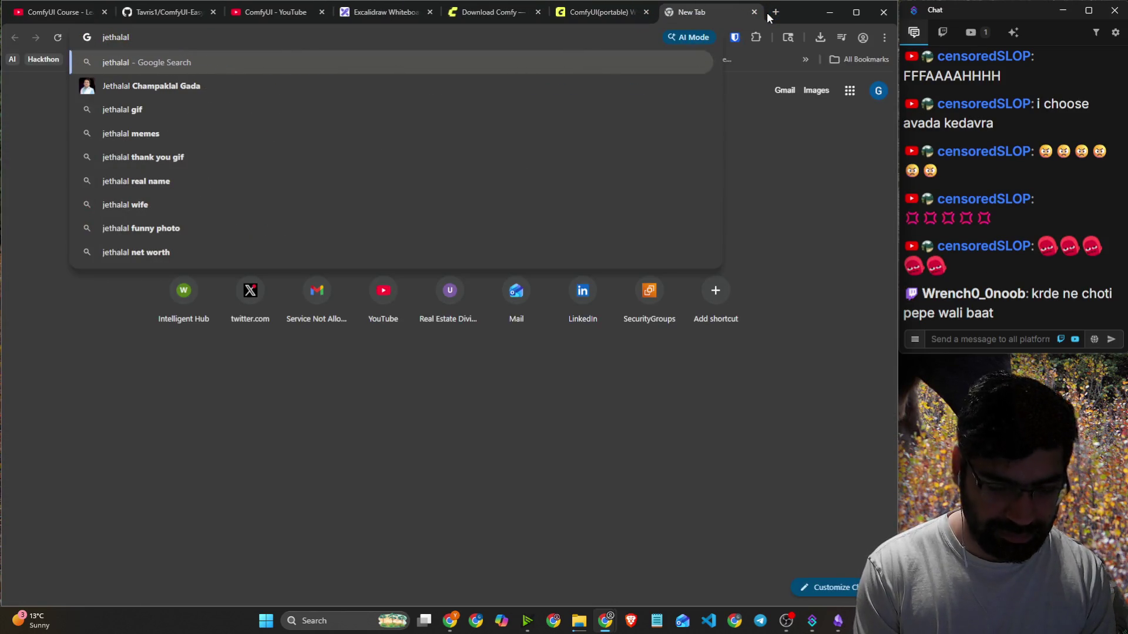
text( funny )
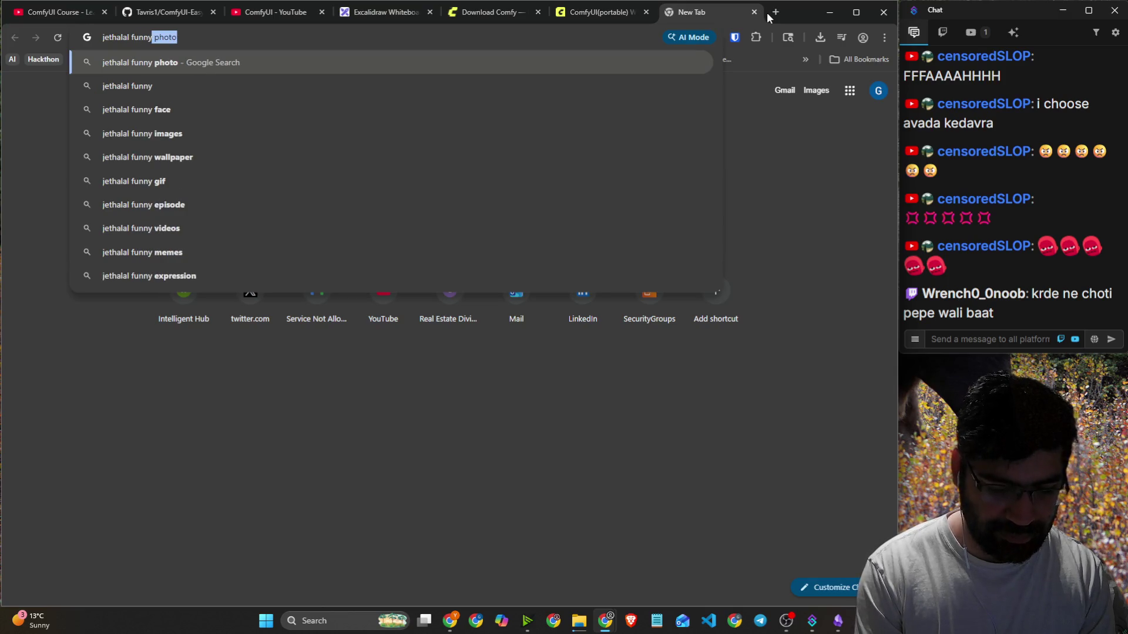
text(gif)
key(Return)
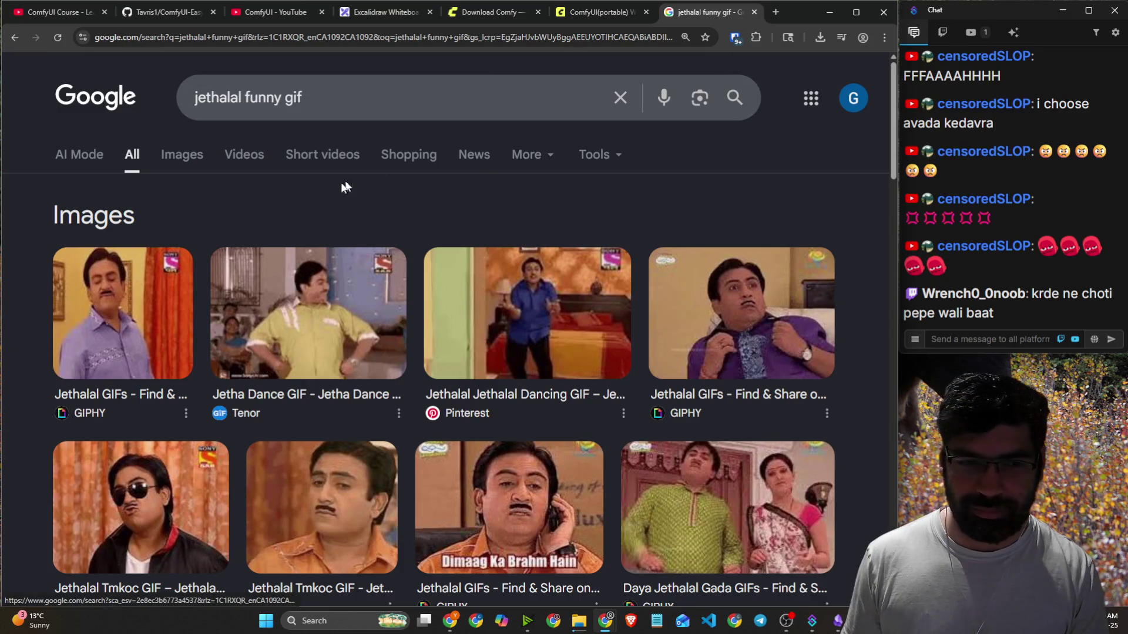
scroll(458, 208, down, 1)
click(510, 196)
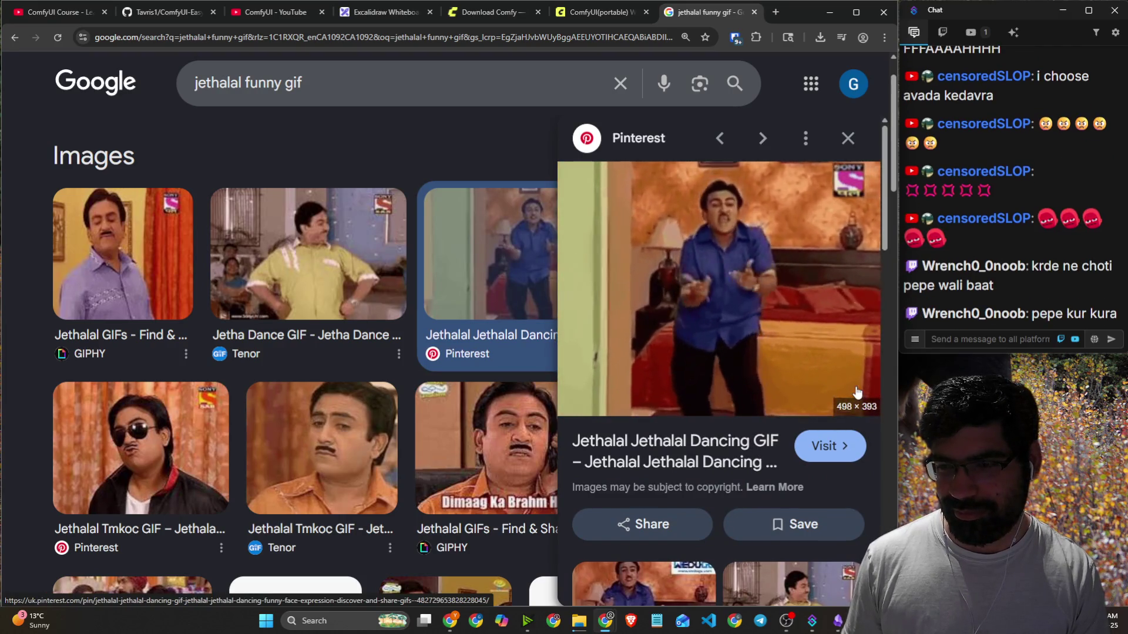
click(754, 13)
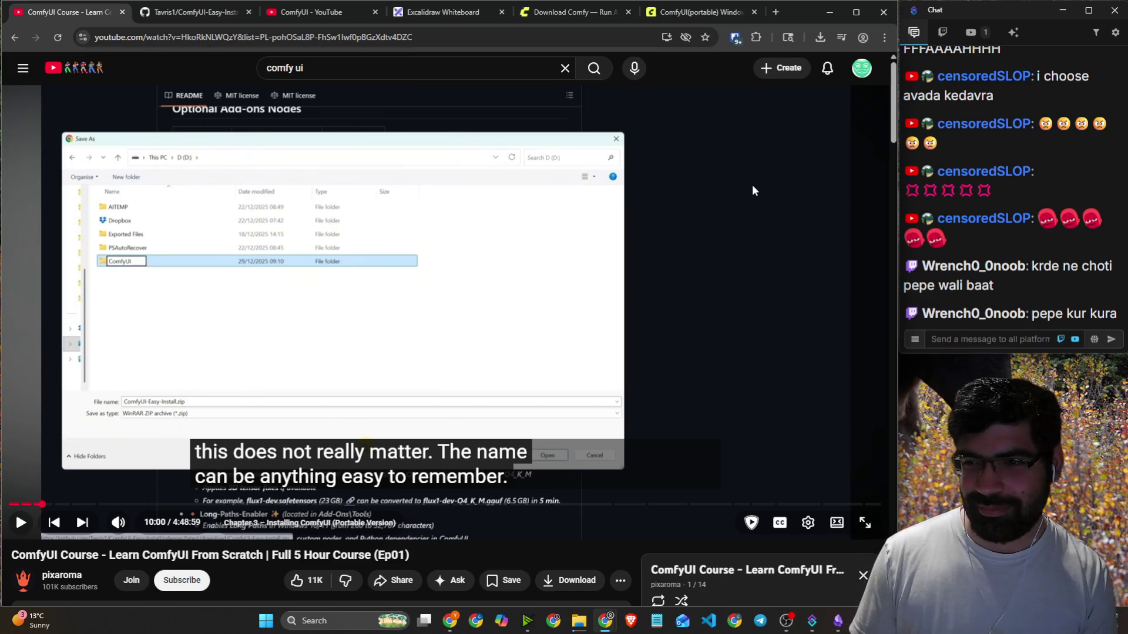
Play the ComfyUI course video, pausing once, until it reaches the archive unzip instructions.
click(681, 281)
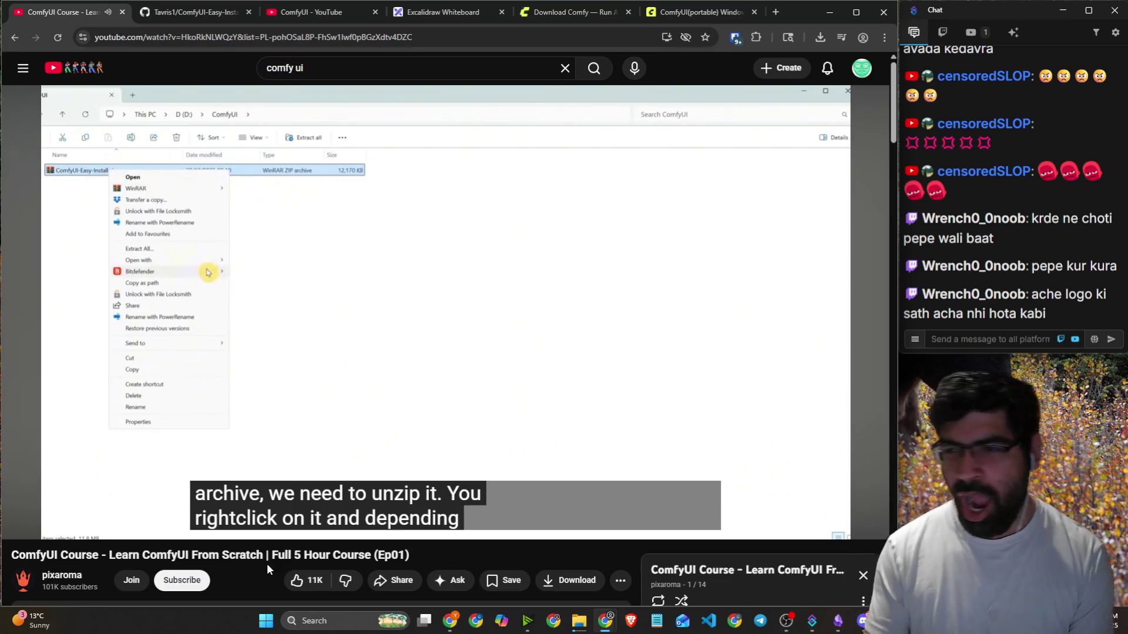
click(745, 365)
click(745, 363)
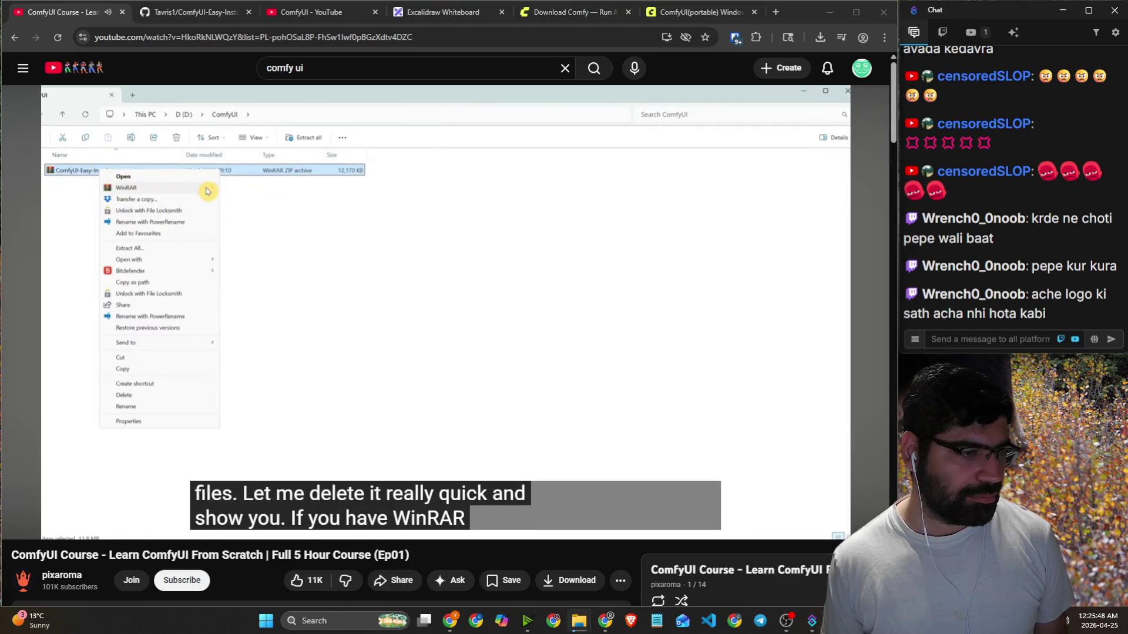
key(alt+Tab)
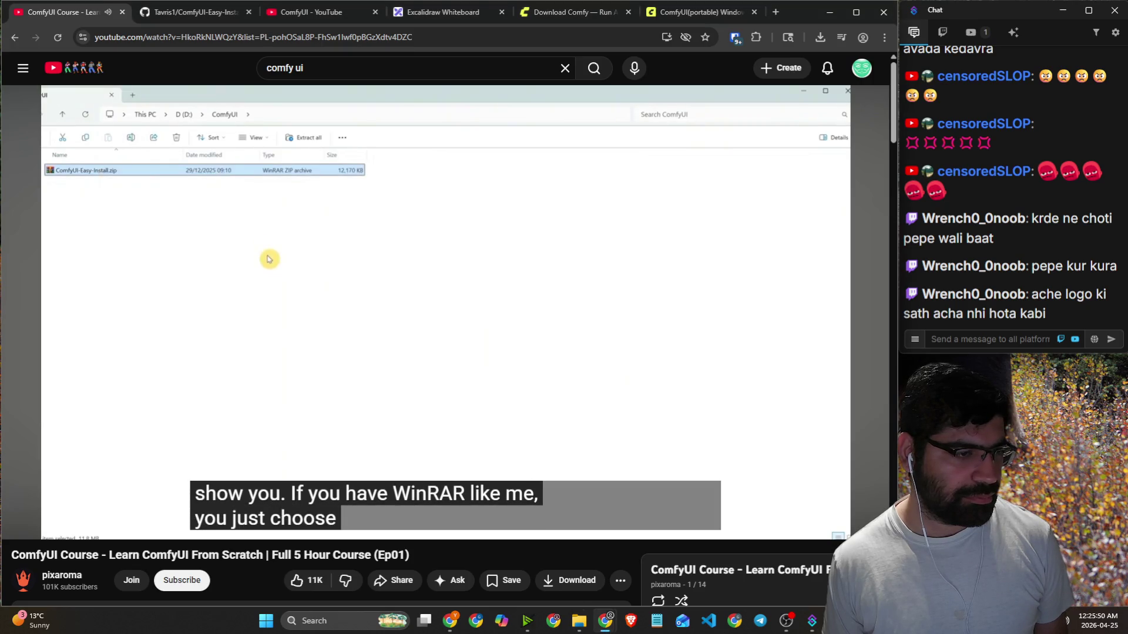
key(alt+Tab)
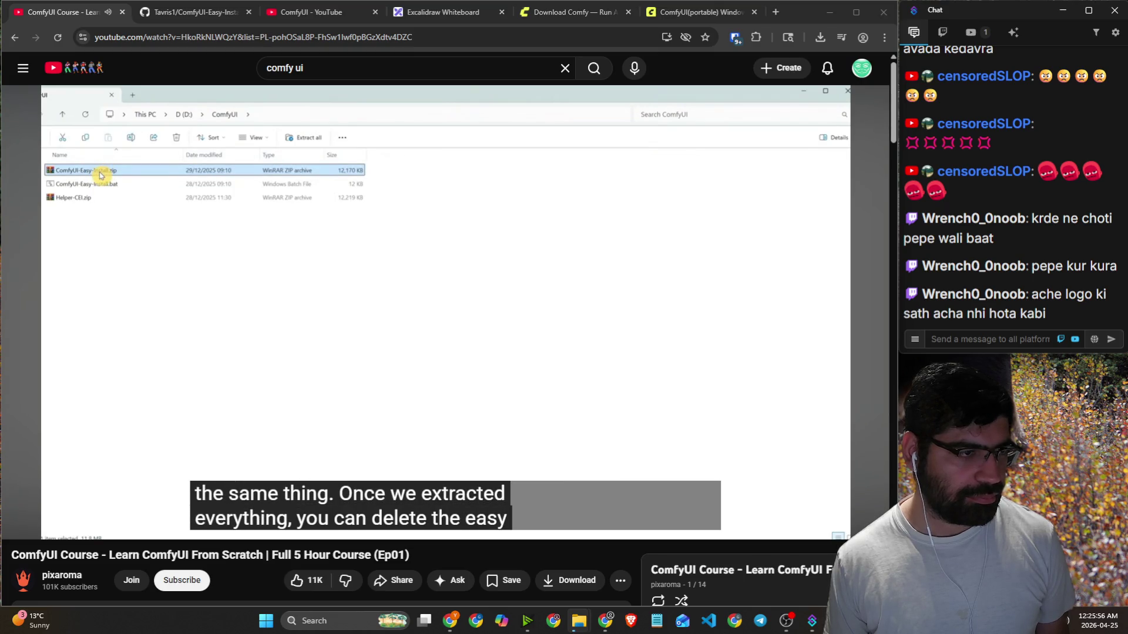
click(146, 282)
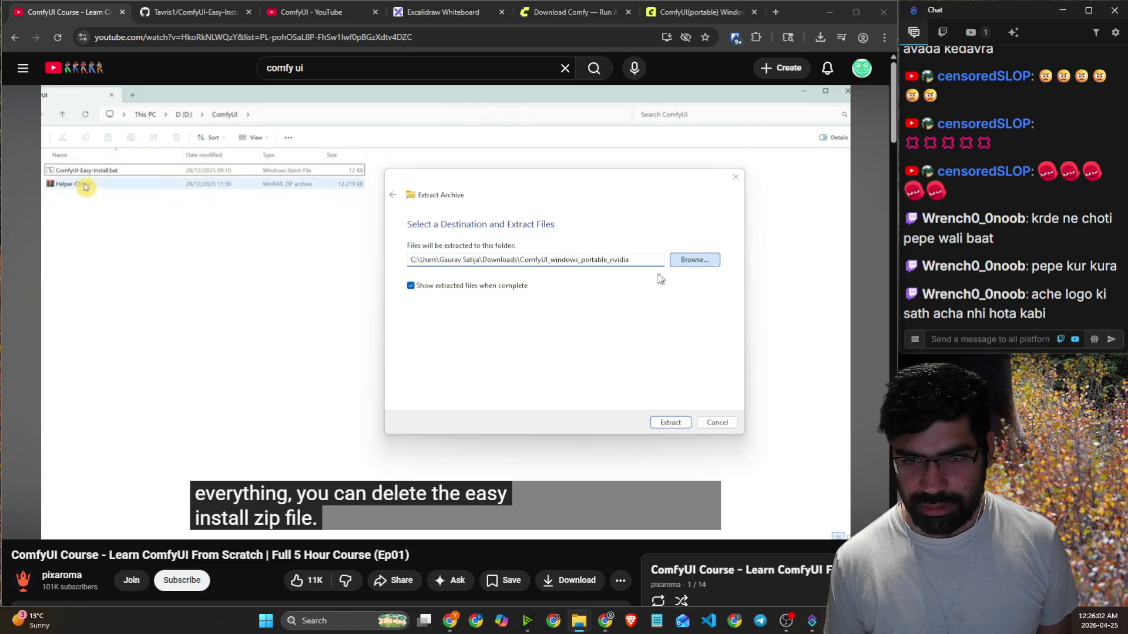
Change the extraction destination to the AI folder on the SOUP (T:) drive.
click(682, 260)
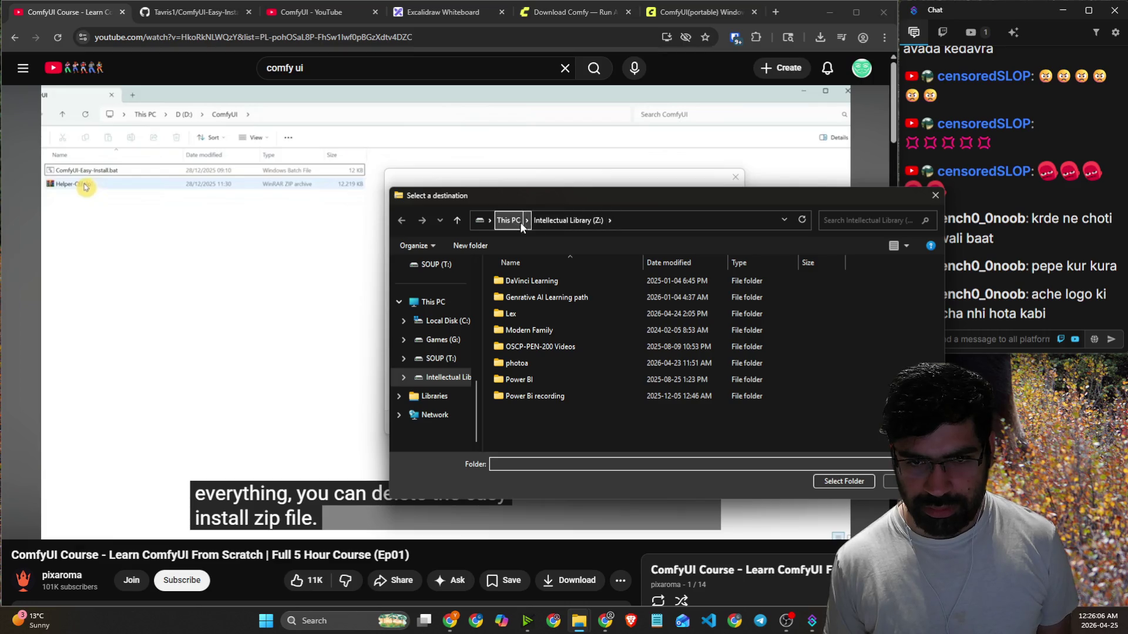
click(441, 359)
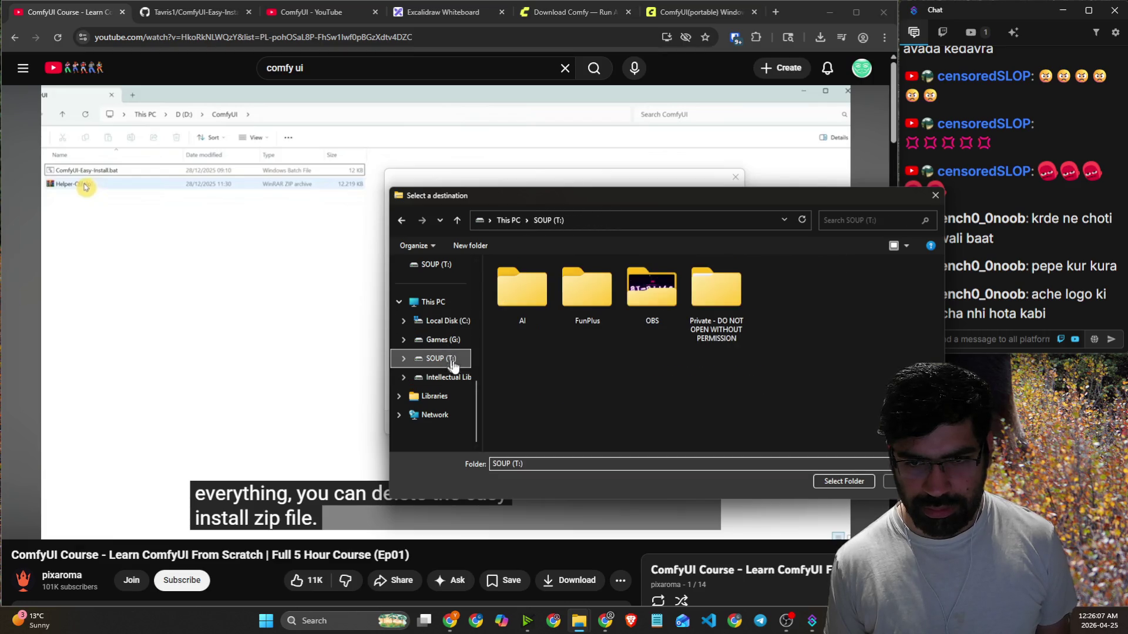
double_click(519, 288)
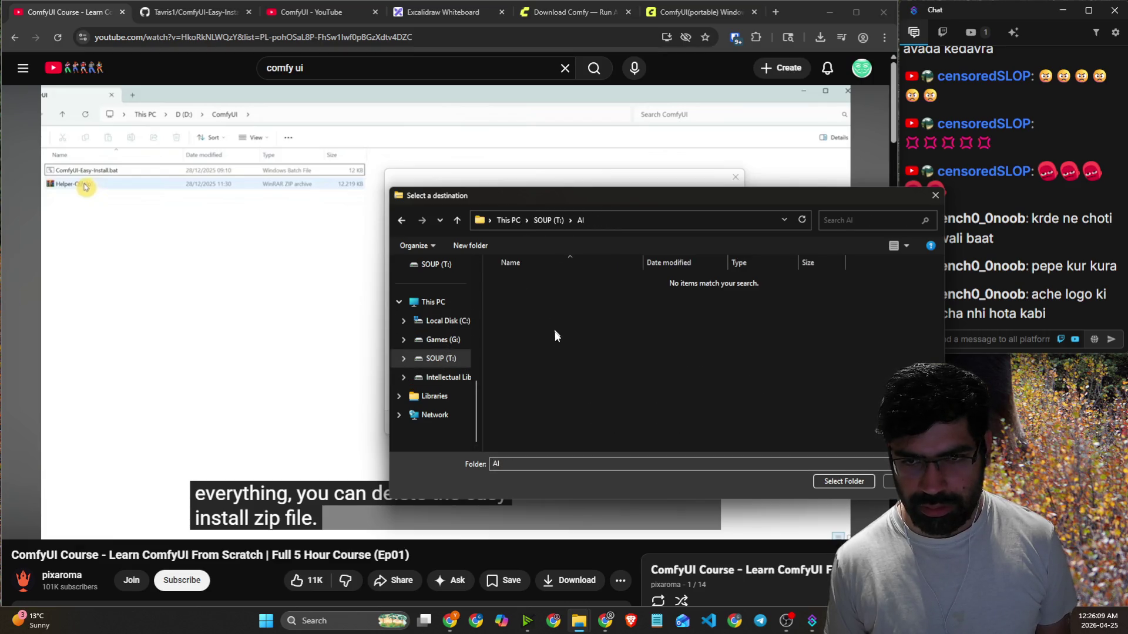
click(859, 484)
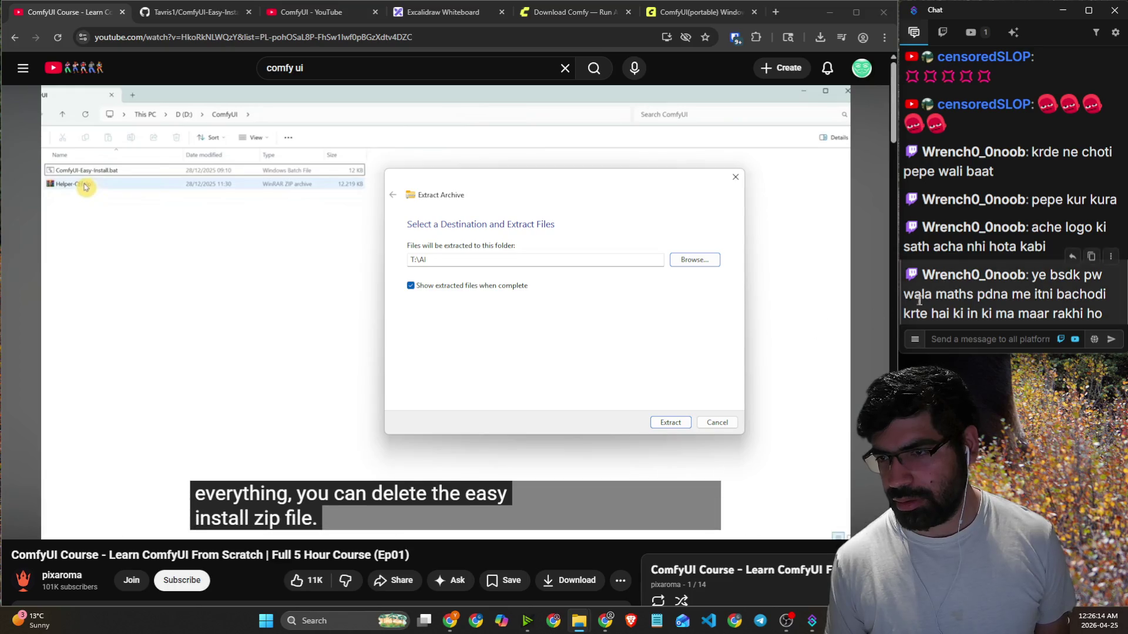
Highlight parts of a viewer's chat message, then start extracting the archive into T:\AI.
drag(934, 294, 1045, 294)
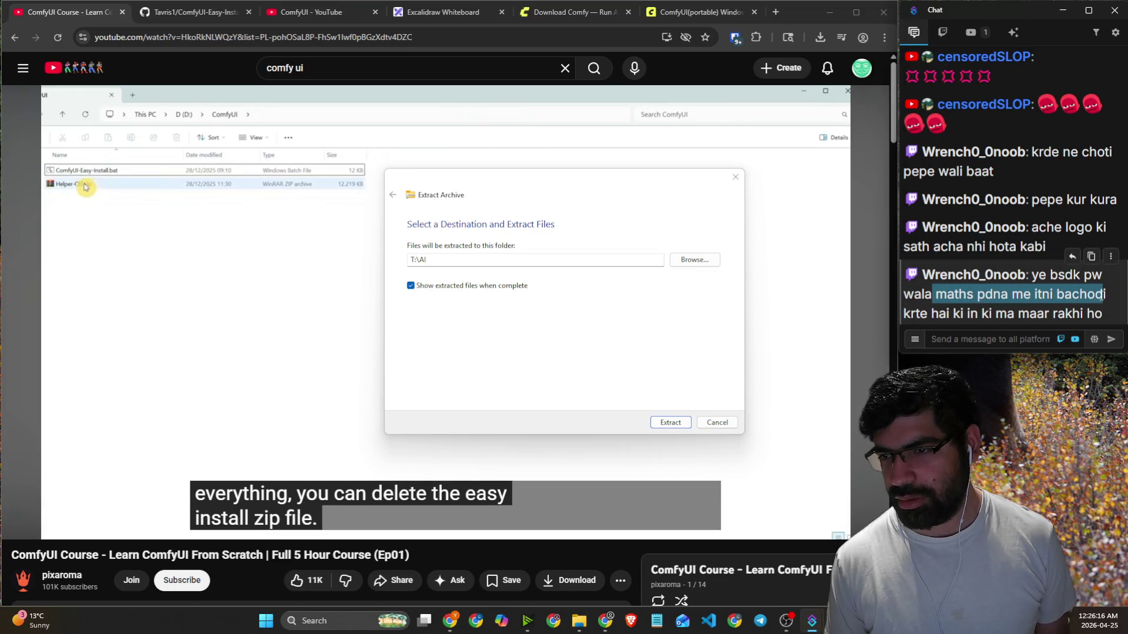
drag(936, 317, 1037, 315)
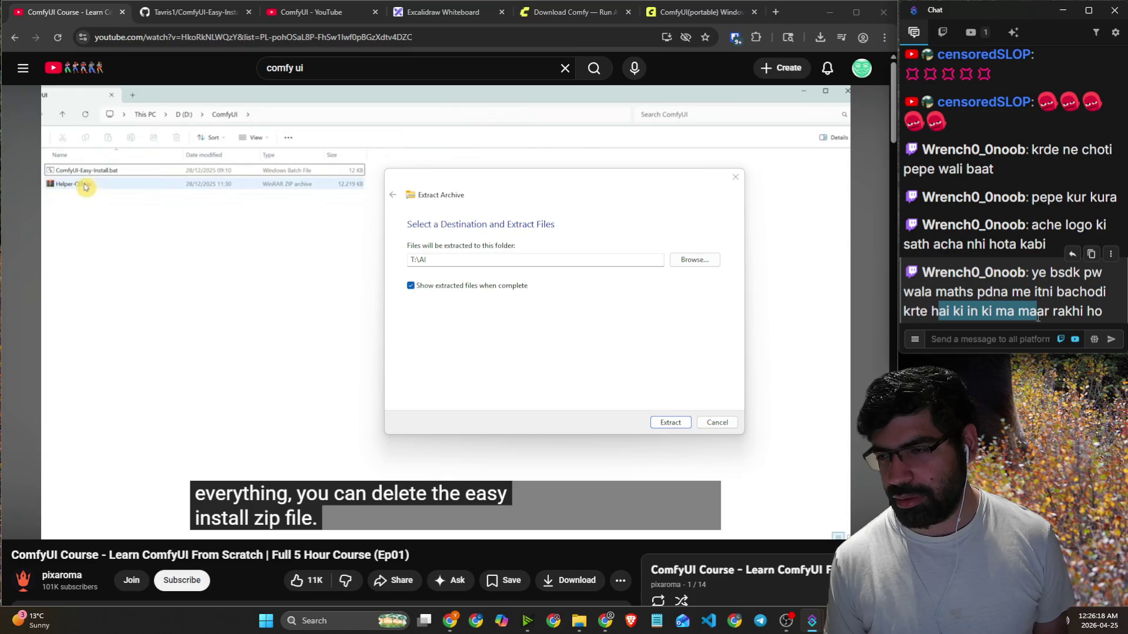
click(993, 339)
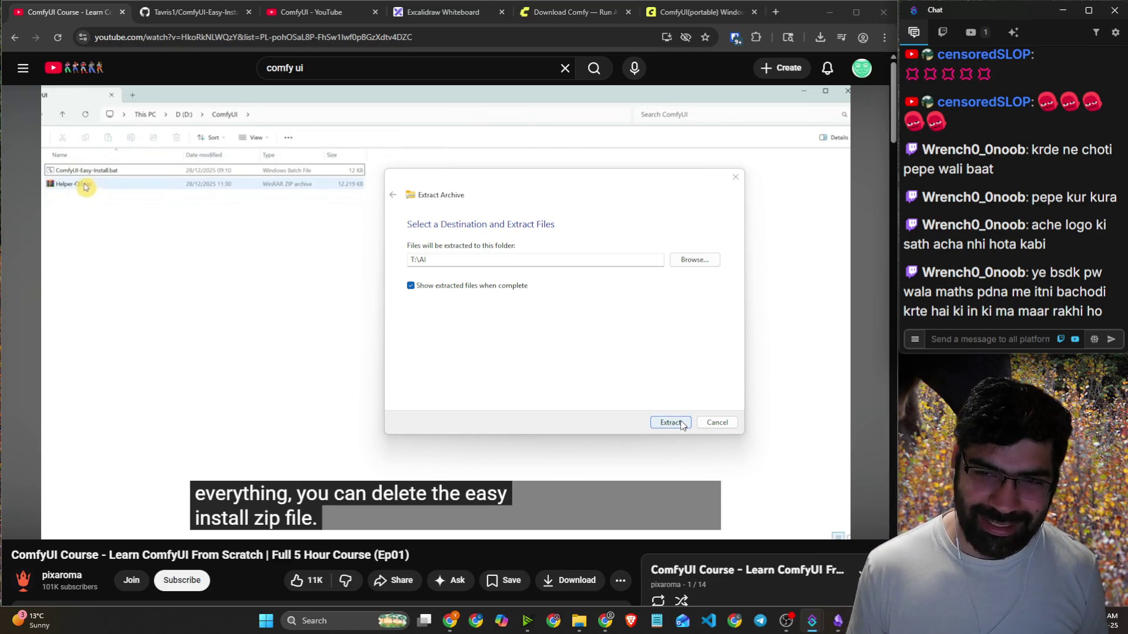
click(200, 329)
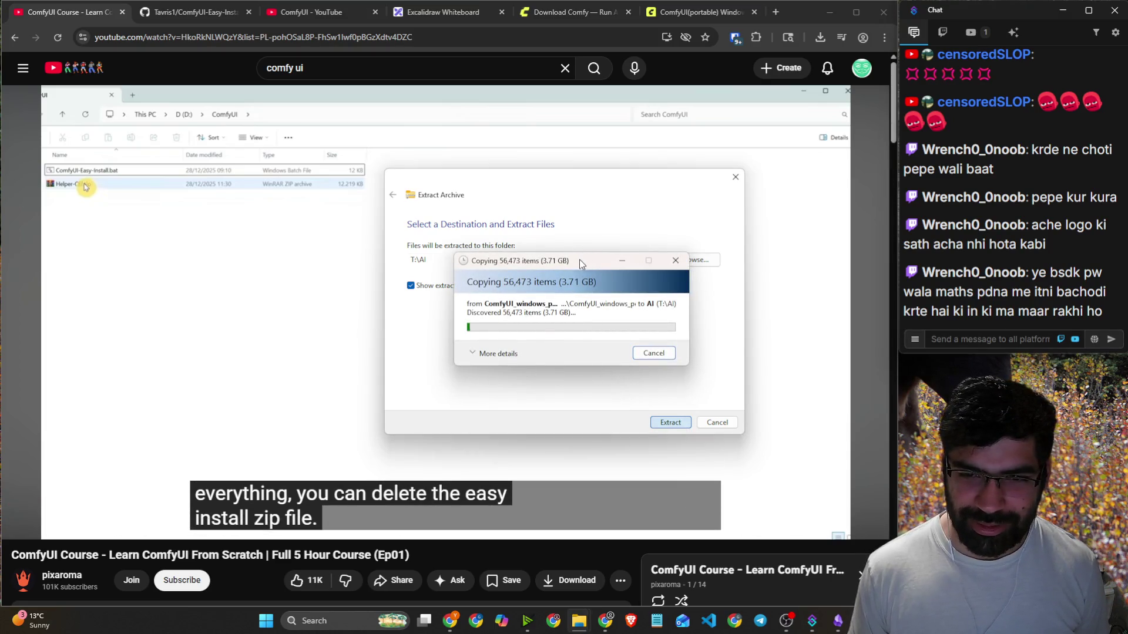
Begin copying the 56,473 items into T:\AI and follow the course to the install BAT's security warning.
click(392, 231)
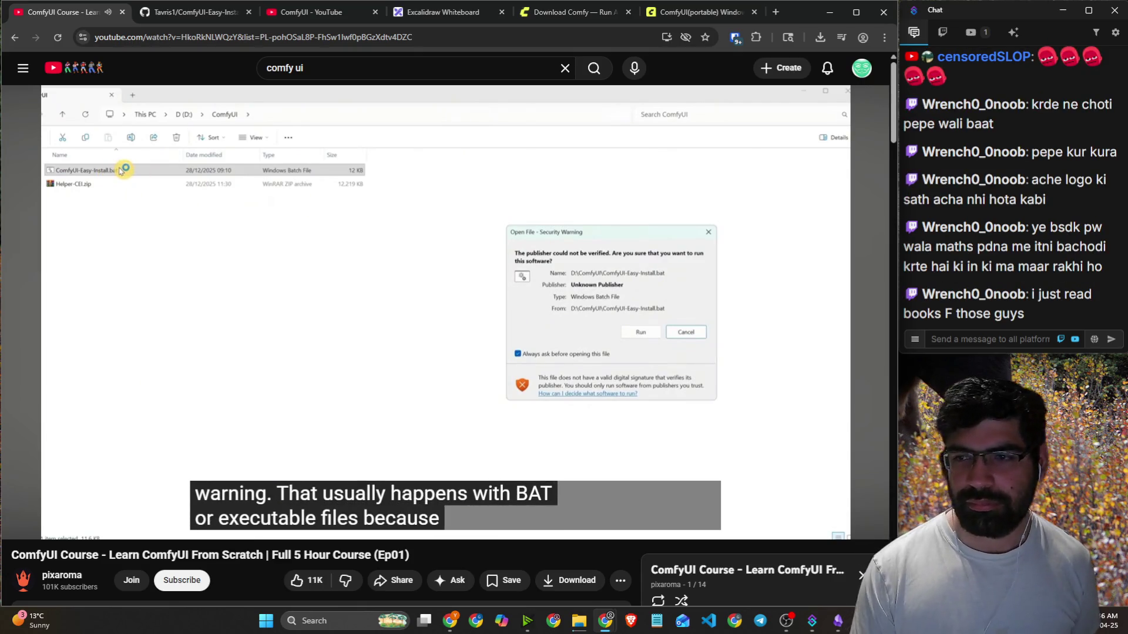
click(471, 329)
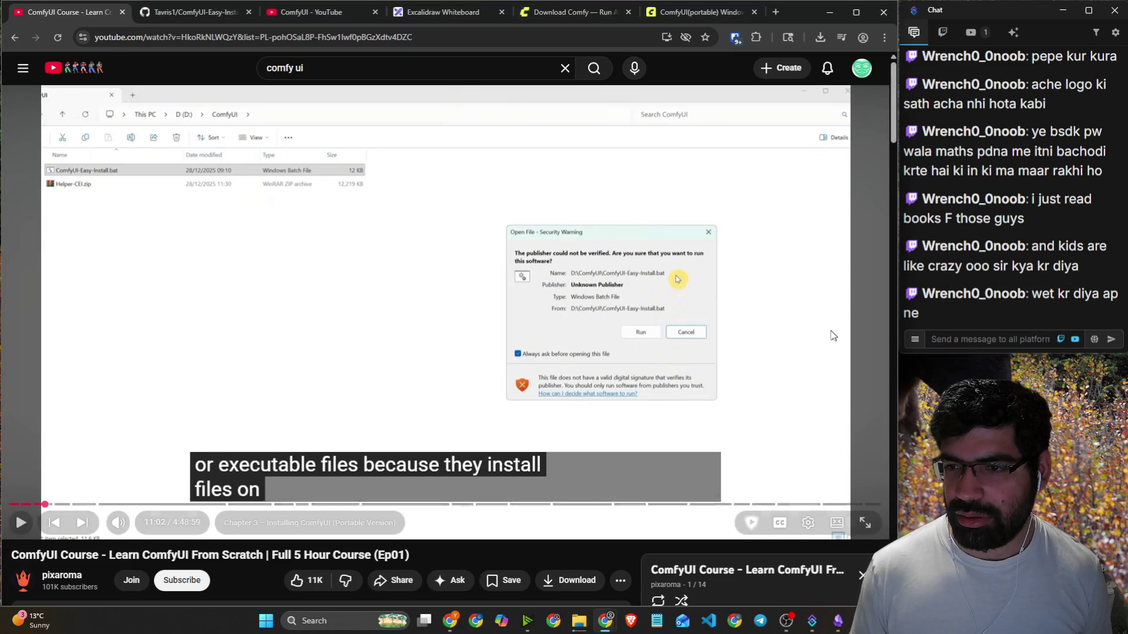
click(773, 327)
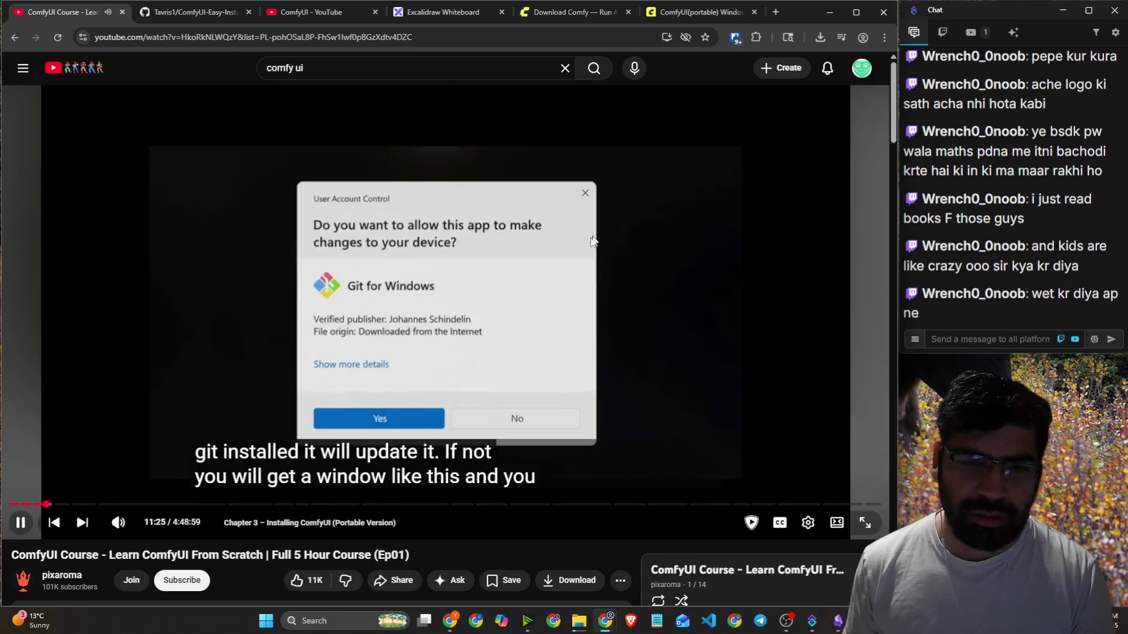
Rewind the course 5 seconds, close the leftover Extract Archive window, and pause at Installation Complete.
click(589, 239)
key(Left)
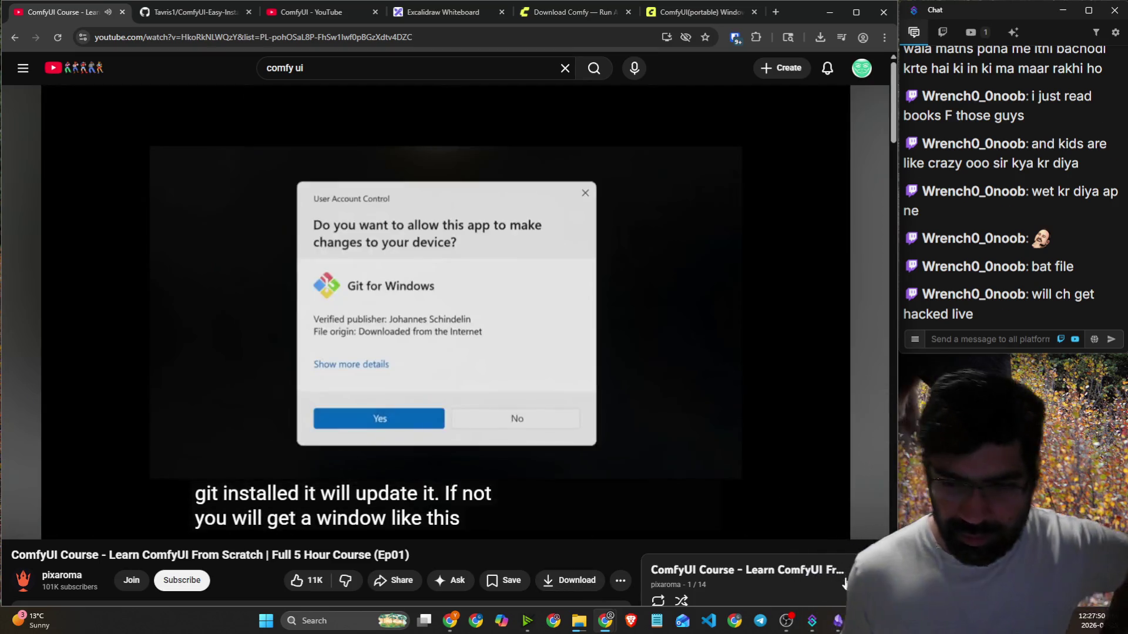
mouse_move(578, 632)
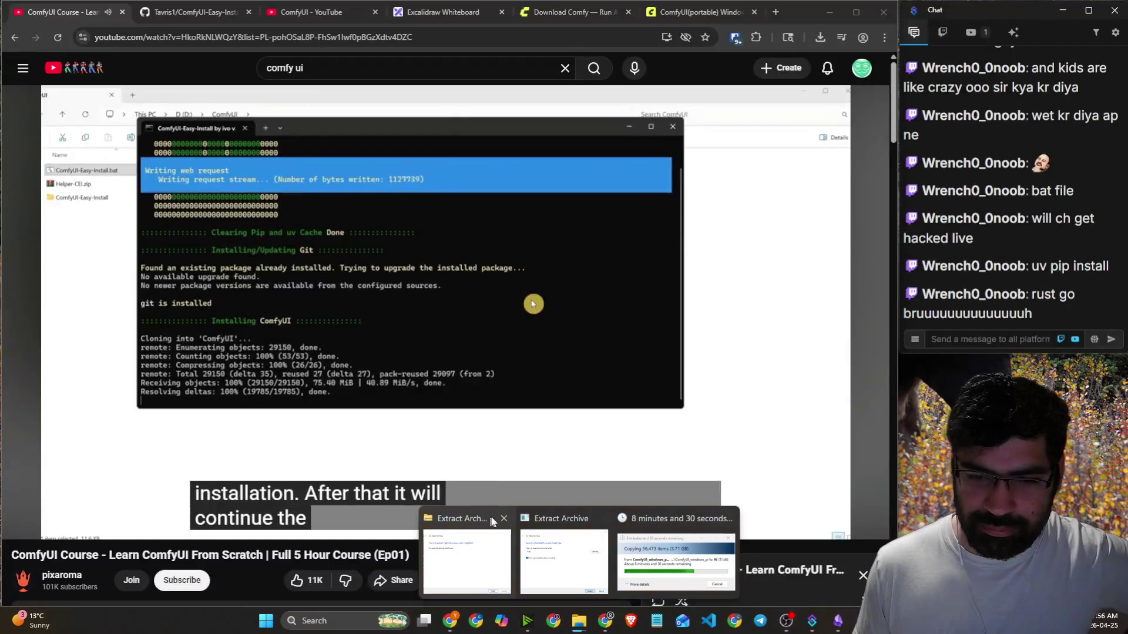
click(503, 518)
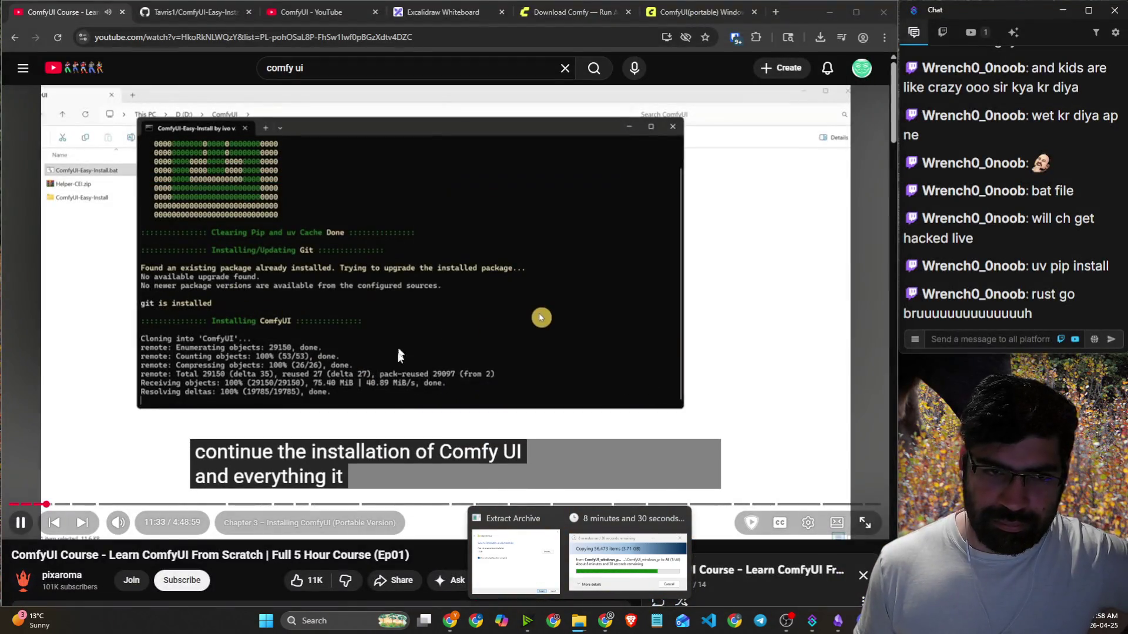
click(628, 561)
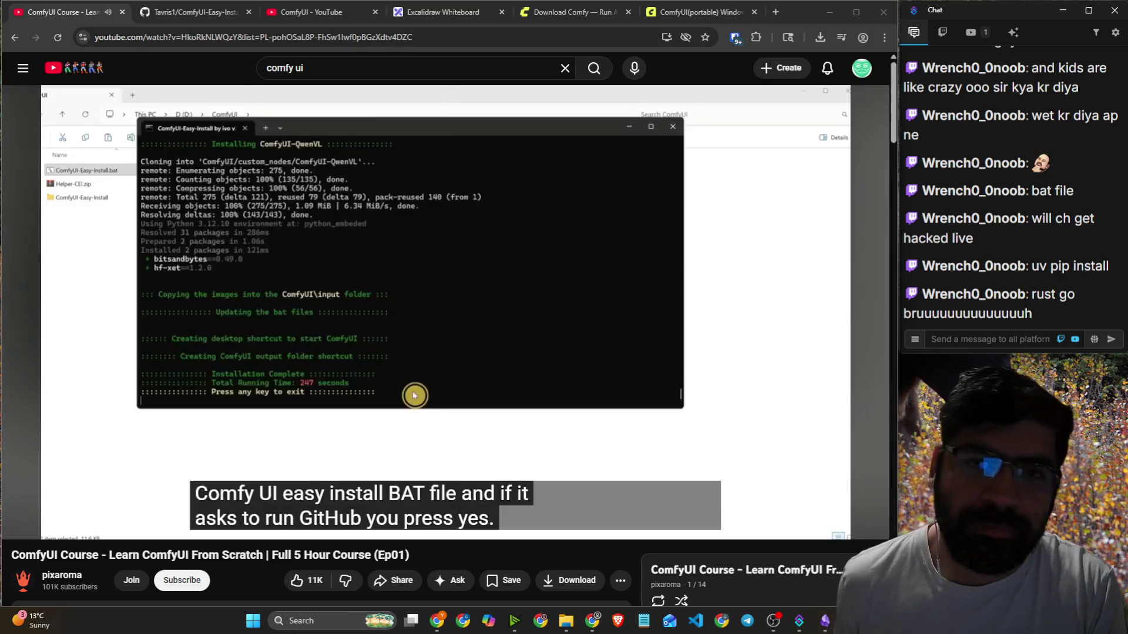
click(470, 301)
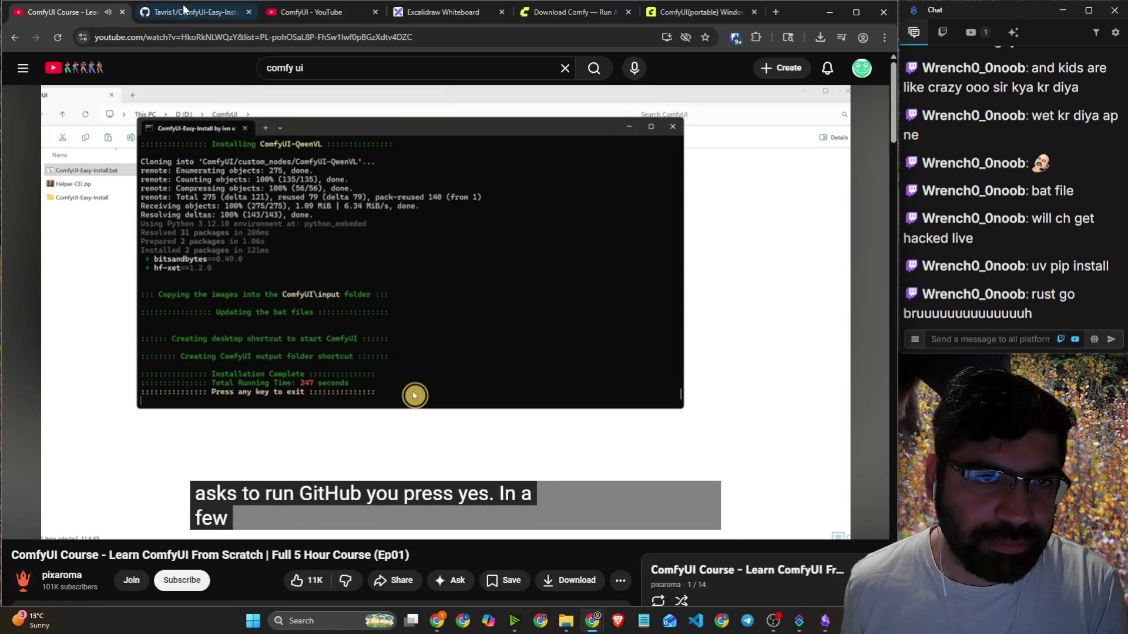
Open the ComfyUI-Easy-Install GitHub repository and look over its file list and description.
click(557, 21)
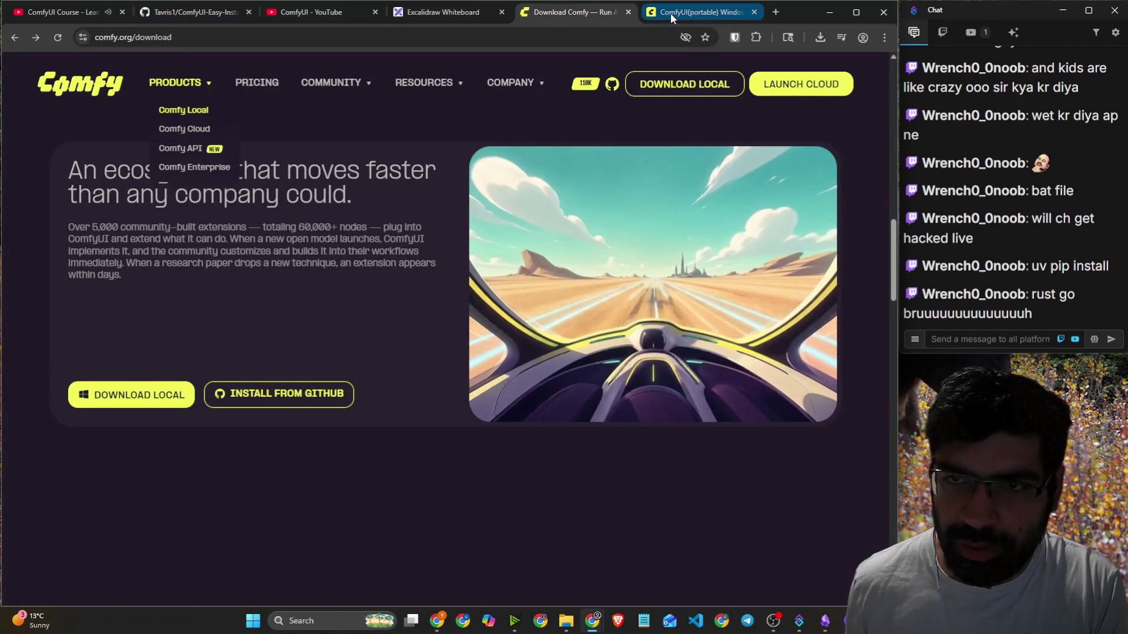
click(218, 10)
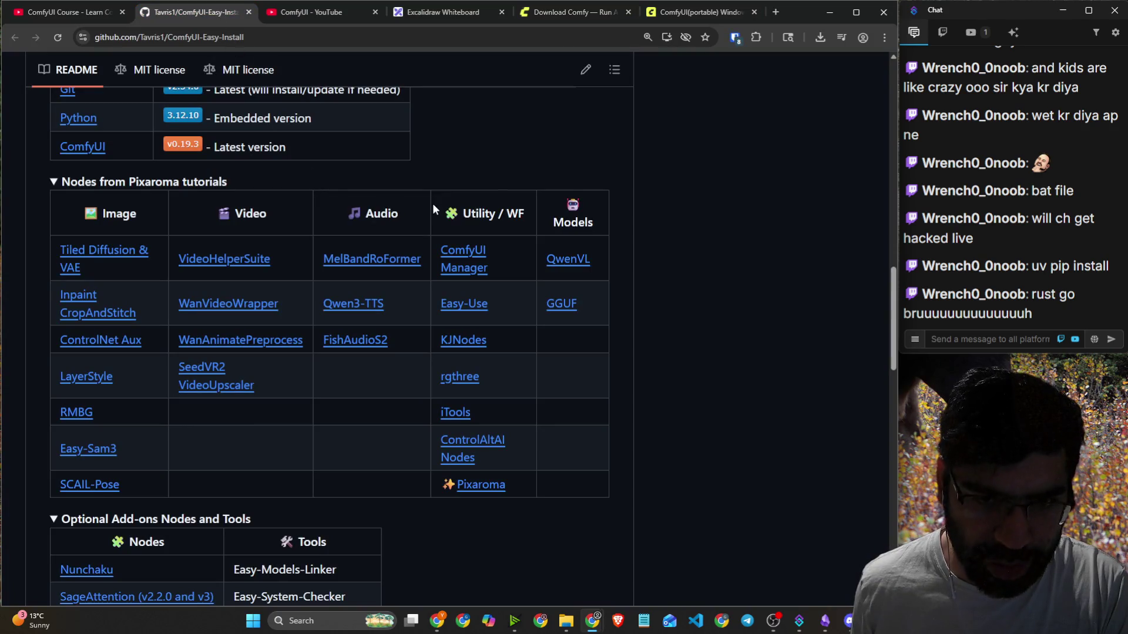
scroll(470, 188, down, 2)
scroll(477, 185, up, 10)
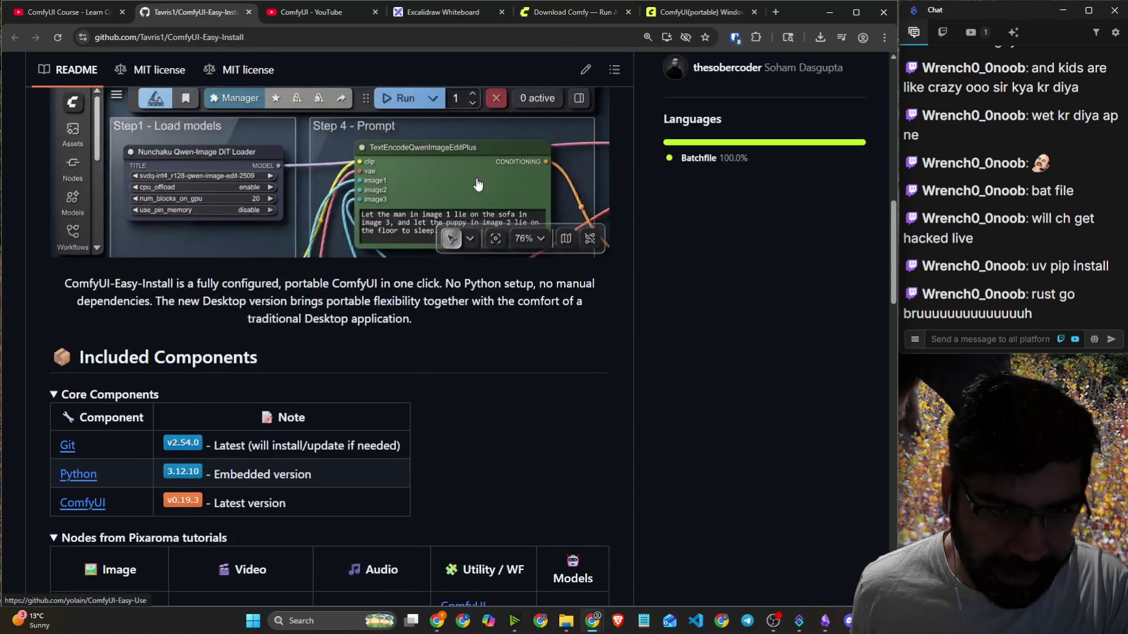
scroll(243, 220, up, 8)
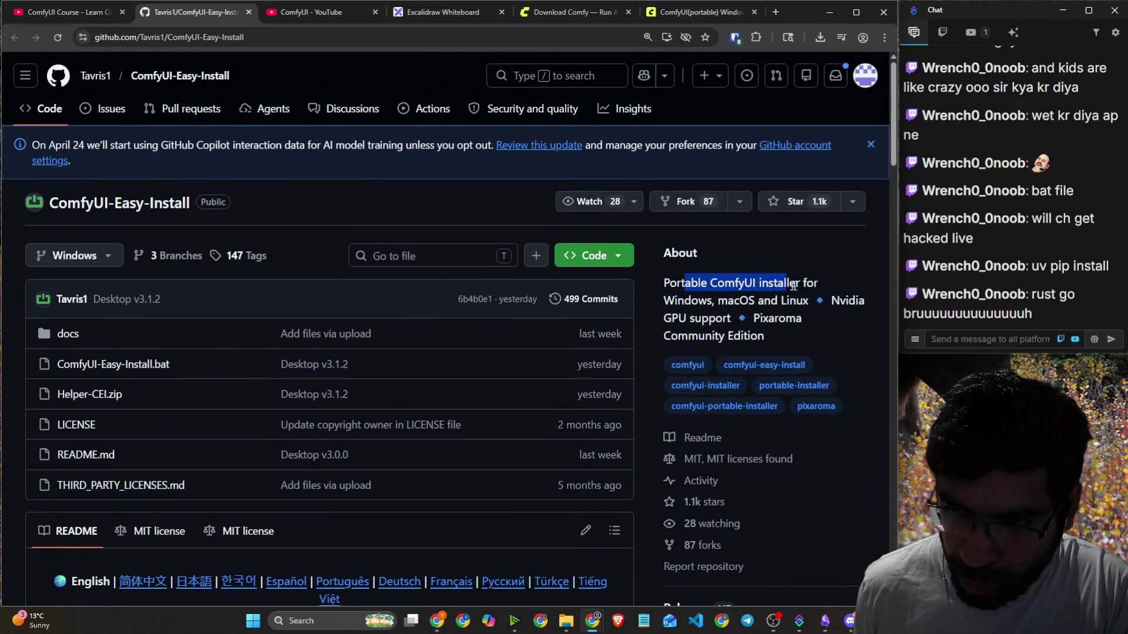
drag(664, 300, 808, 301)
click(741, 318)
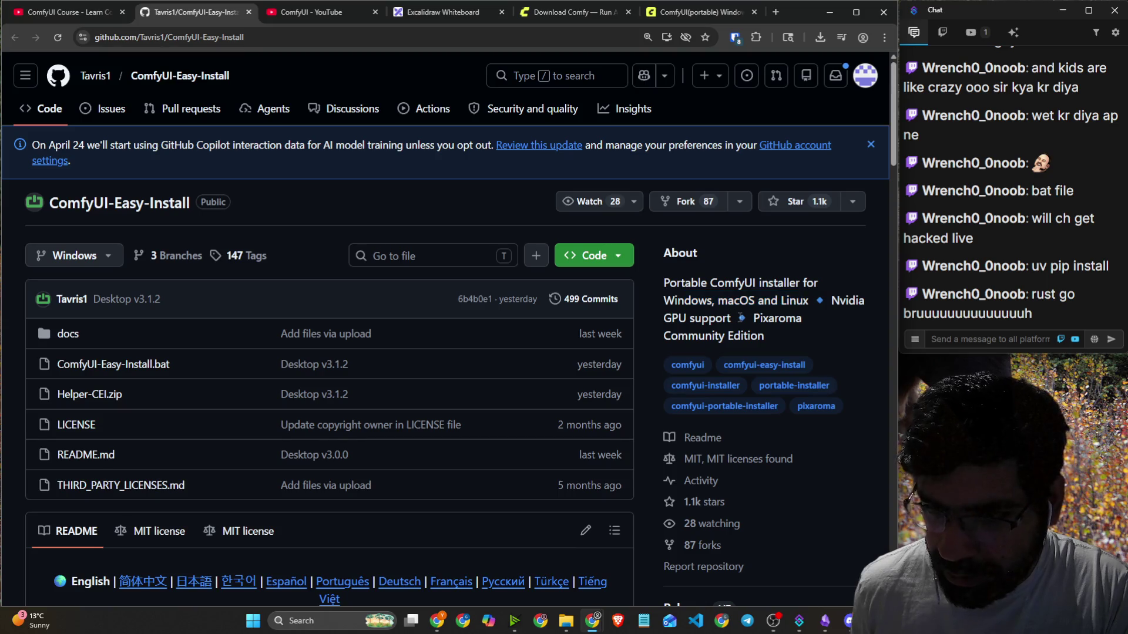
scroll(771, 333, down, 14)
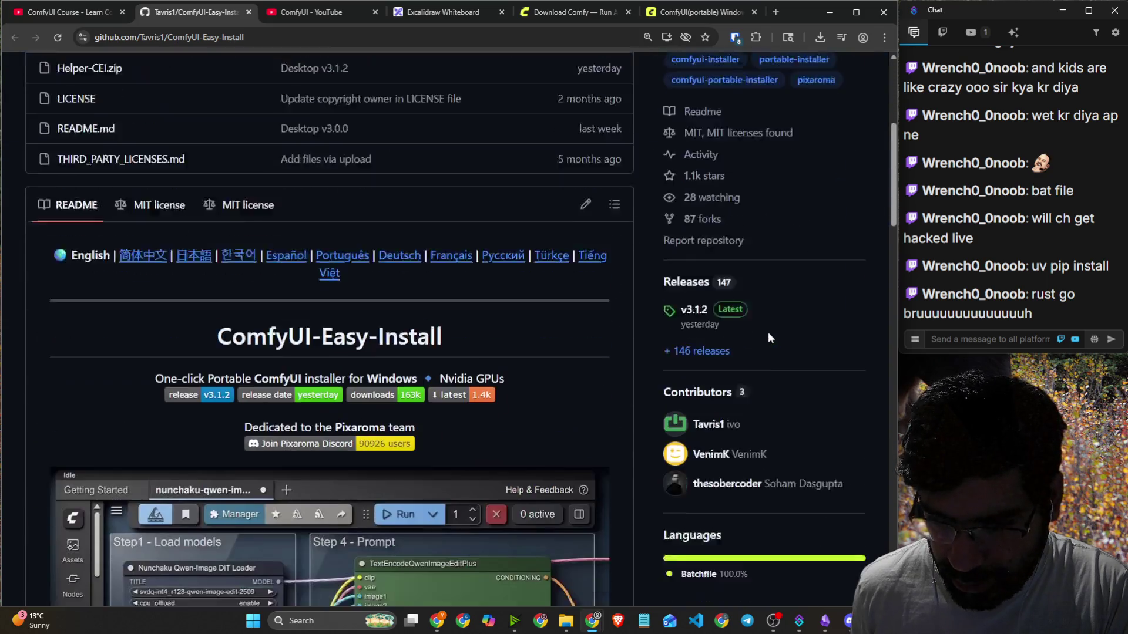
scroll(269, 253, down, 2)
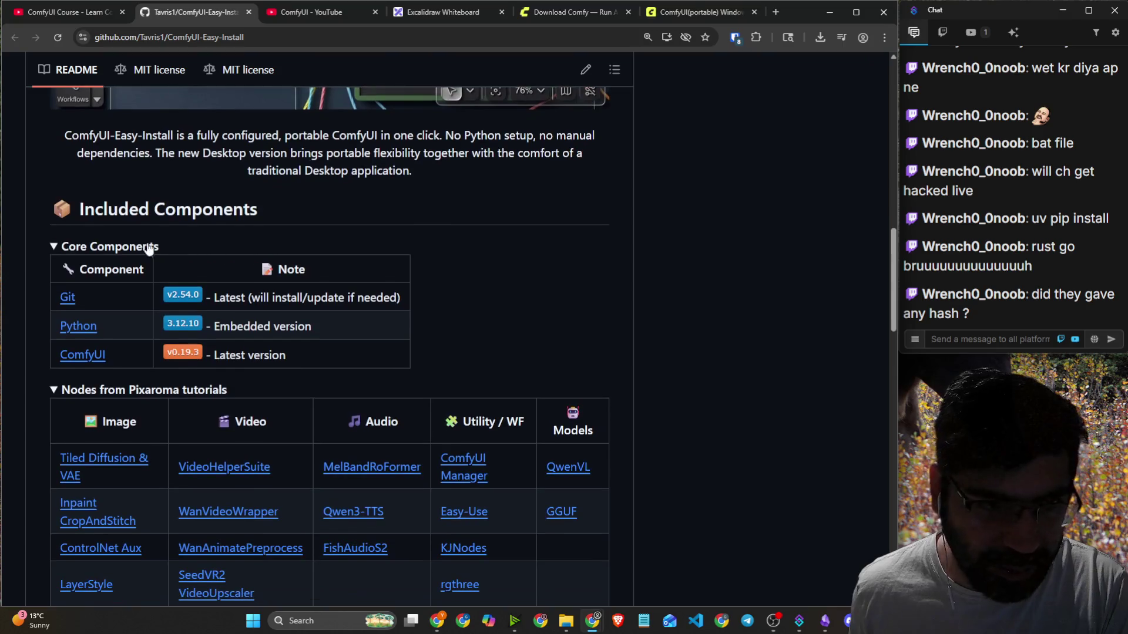
drag(103, 211, 258, 217)
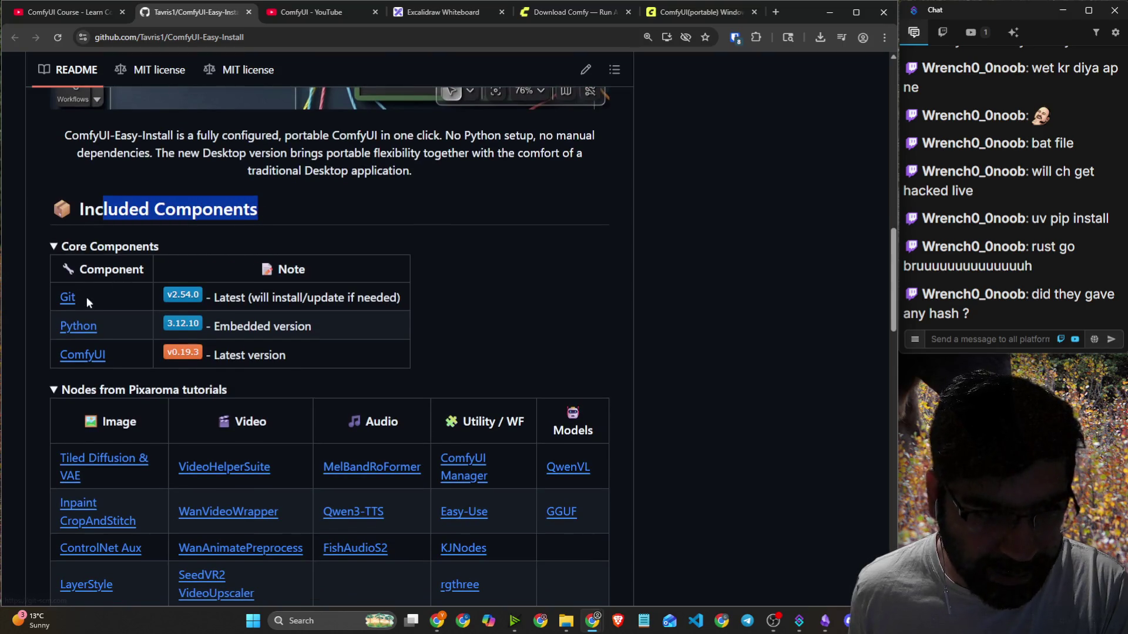
scroll(285, 339, down, 3)
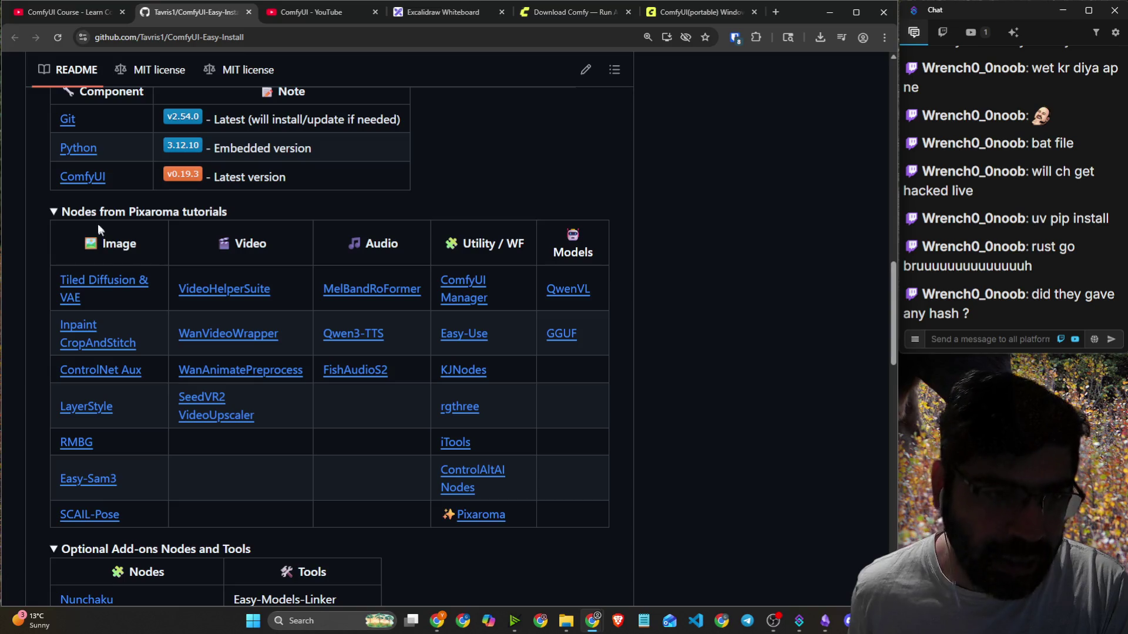
scroll(256, 200, up, 10)
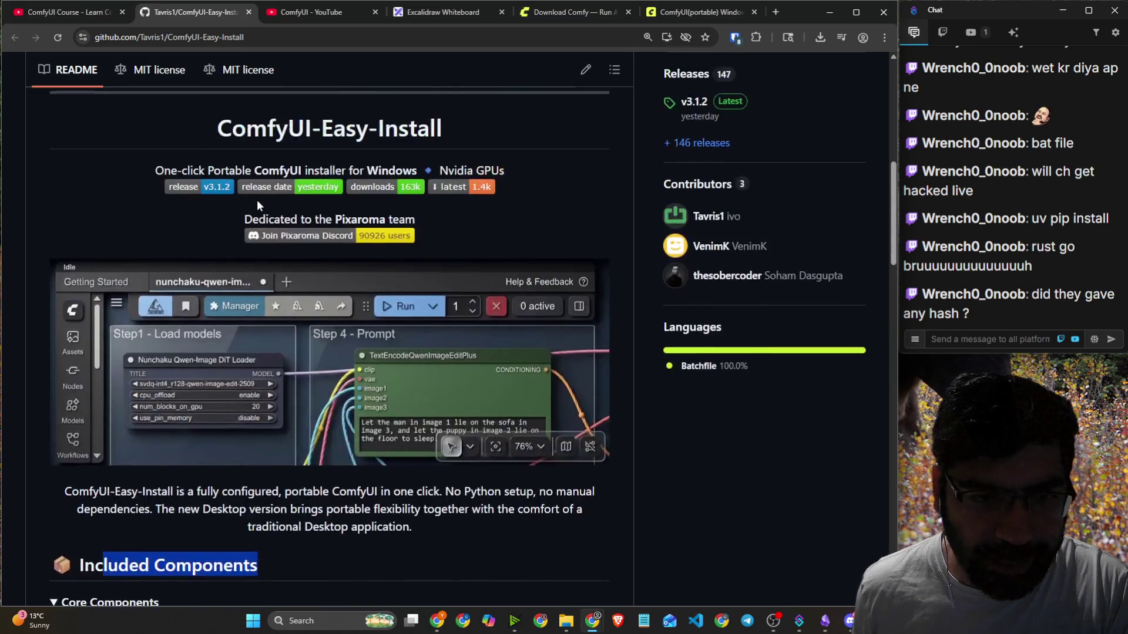
scroll(257, 199, up, 5)
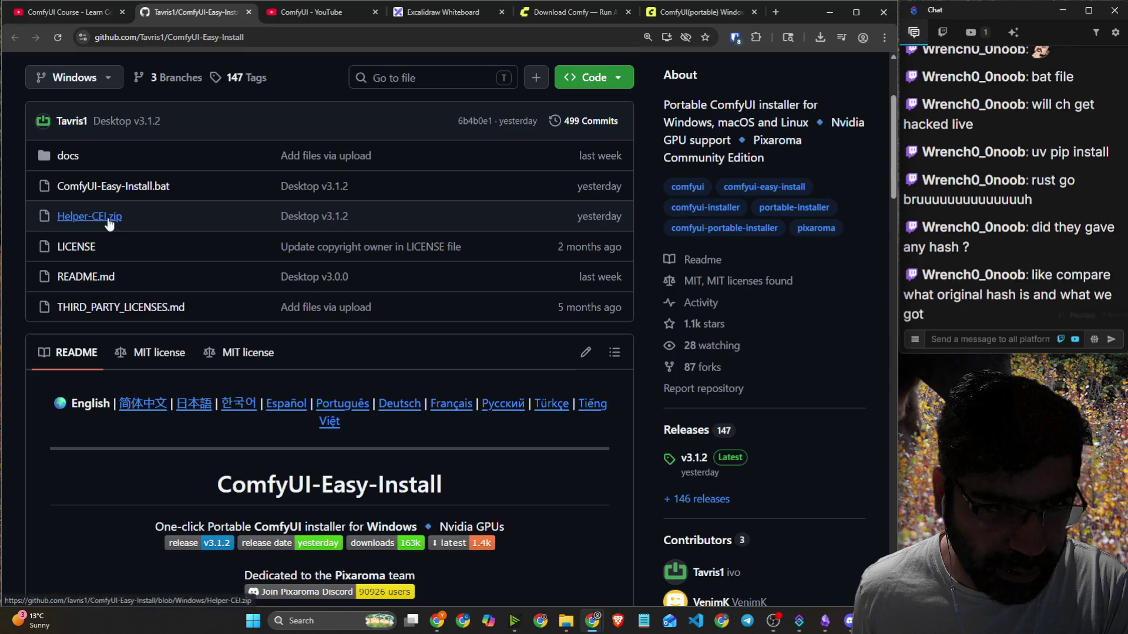
Check the repo's docs folder, return to the README's Windows Installation section, and open a new tab.
click(67, 156)
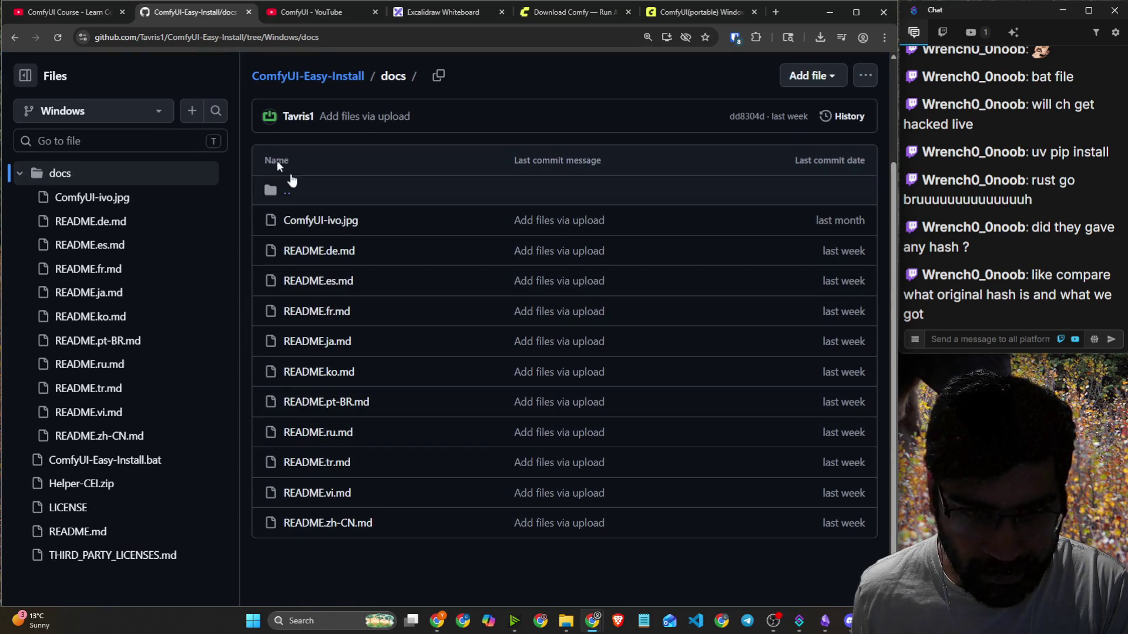
click(20, 36)
scroll(182, 210, down, 4)
scroll(183, 210, down, 10)
scroll(182, 210, up, 3)
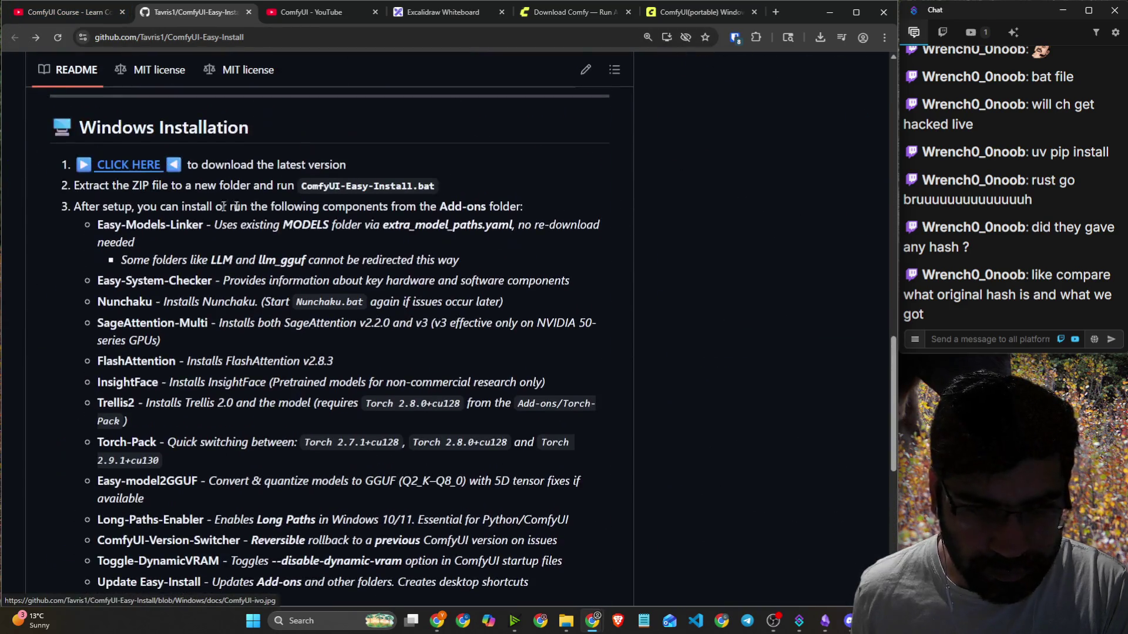
click(989, 339)
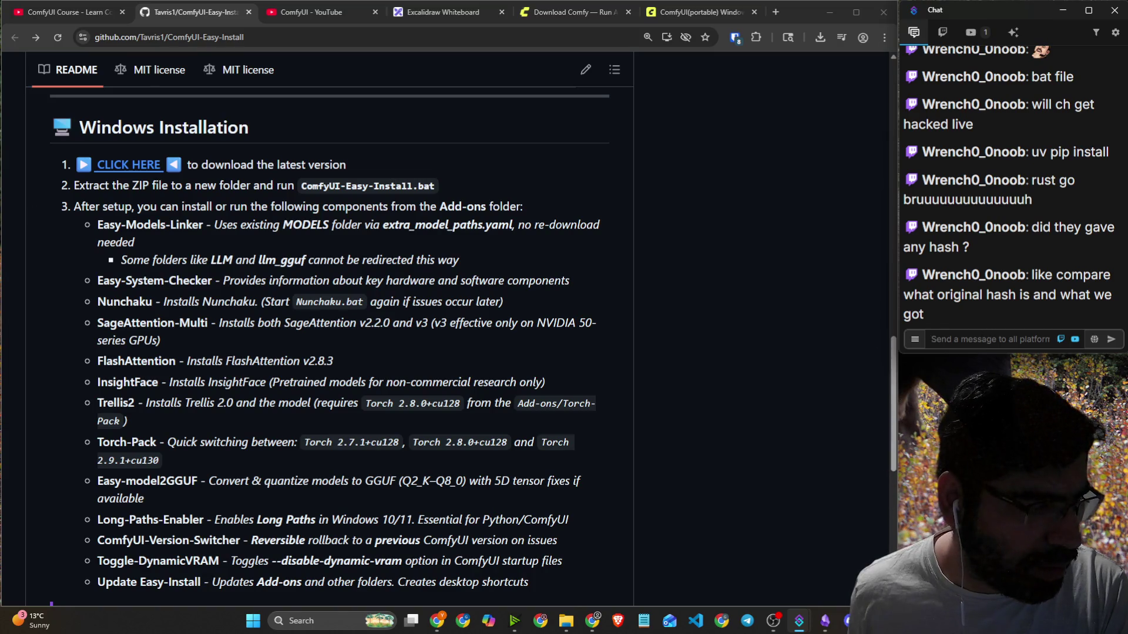
key(alt+Tab)
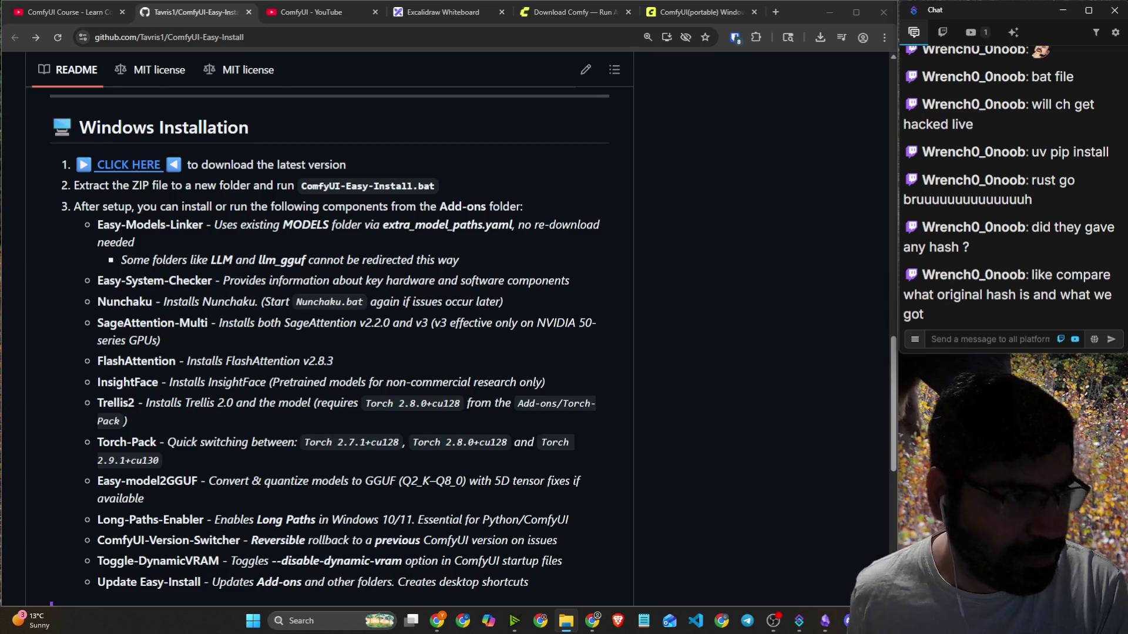
click(771, 11)
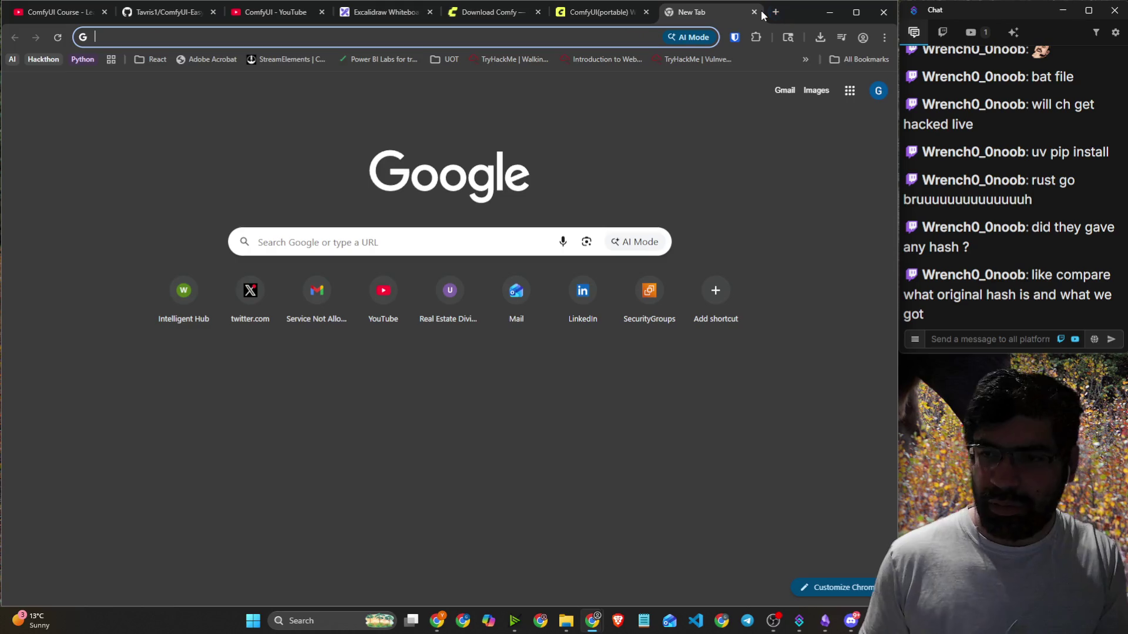
Enter 'hash comfy ui' in the new tab, then view the ComfyUI(portable) docs page as Markdown.
text(hash comfy ui)
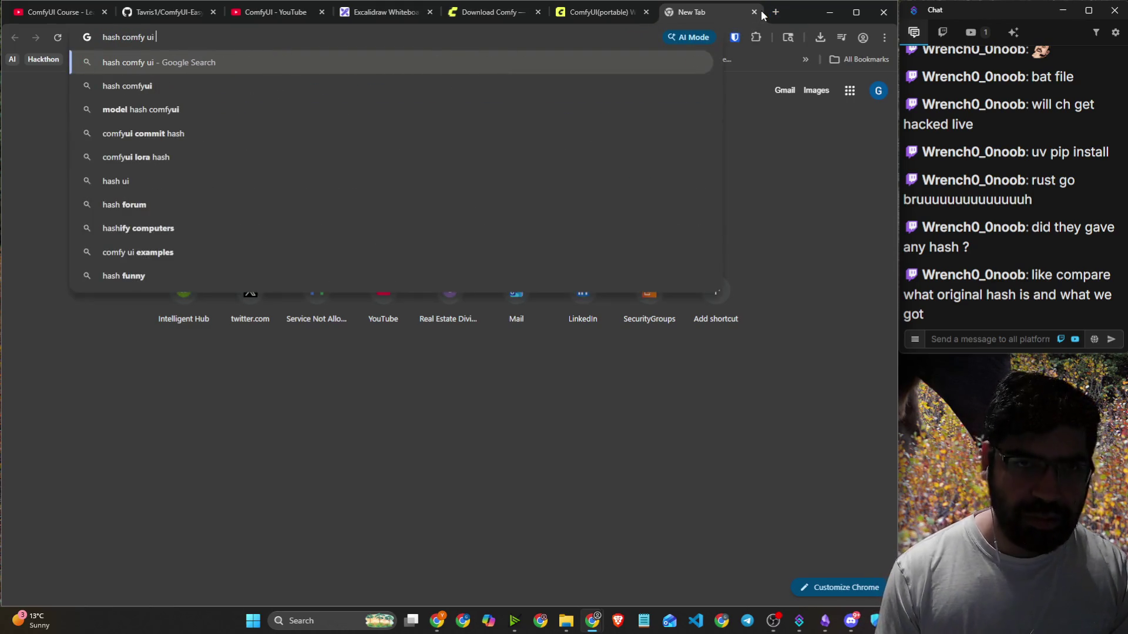
click(599, 12)
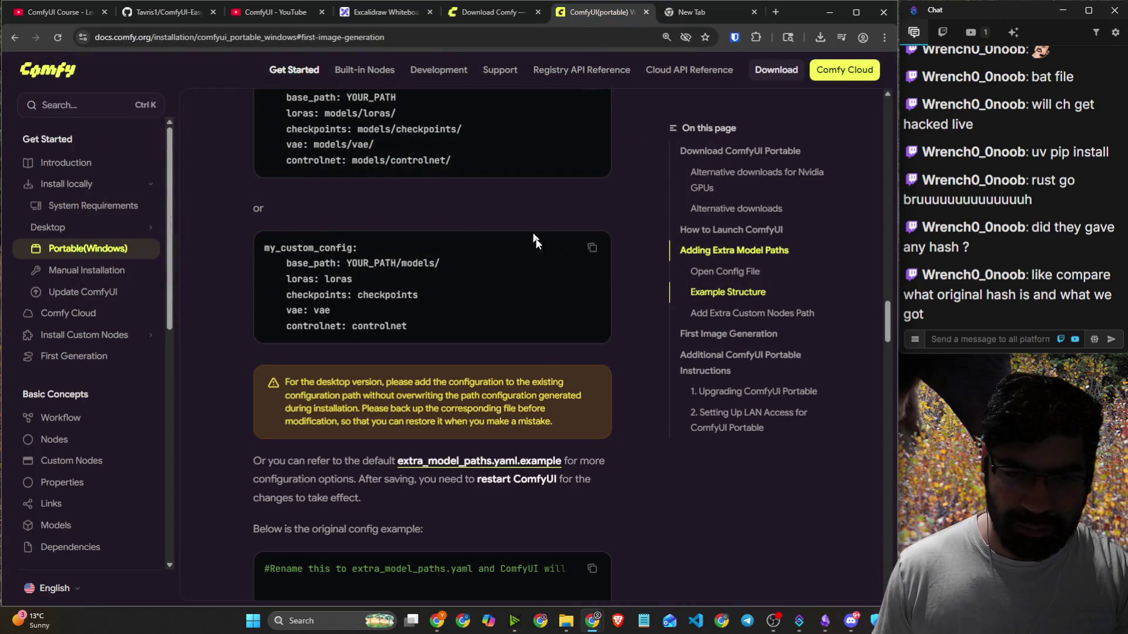
scroll(547, 337, up, 10)
scroll(547, 342, up, 10)
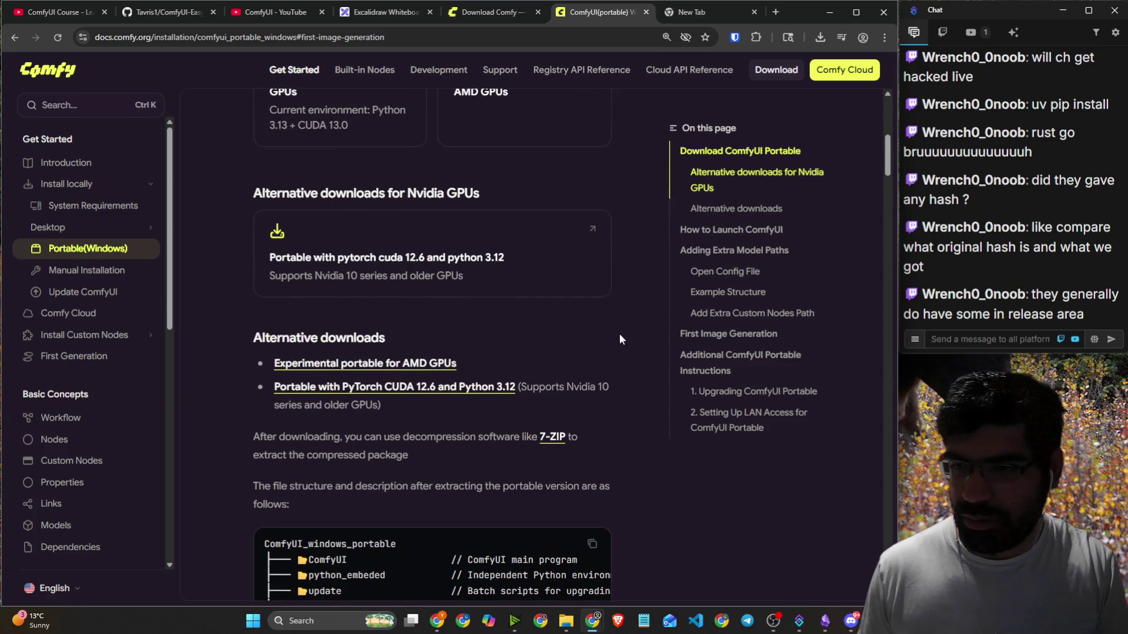
scroll(623, 333, up, 7)
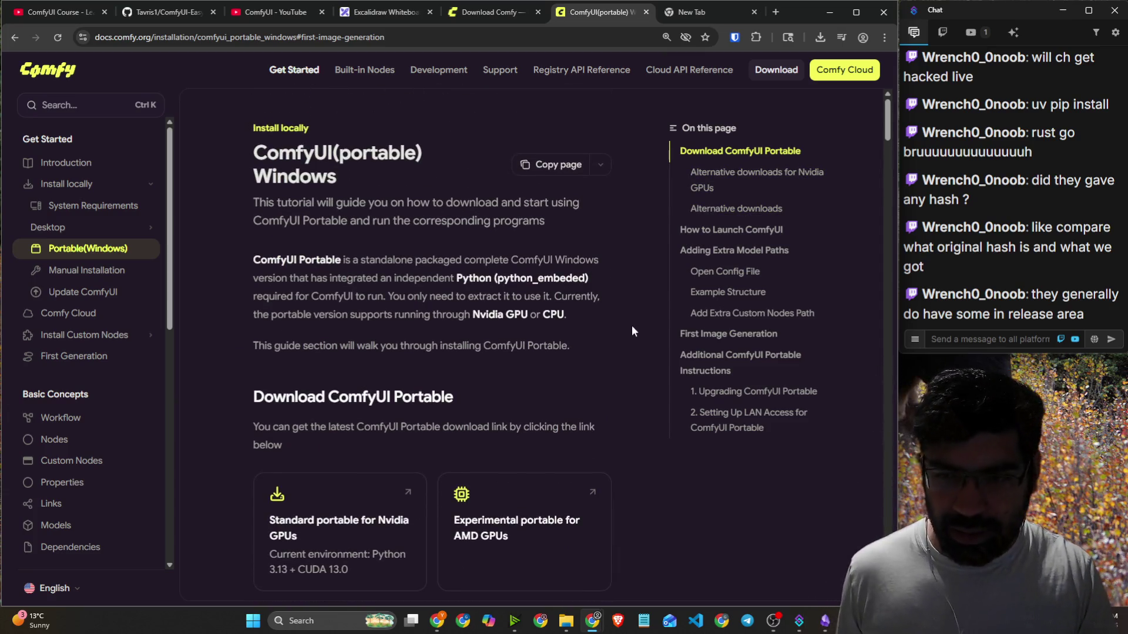
click(602, 167)
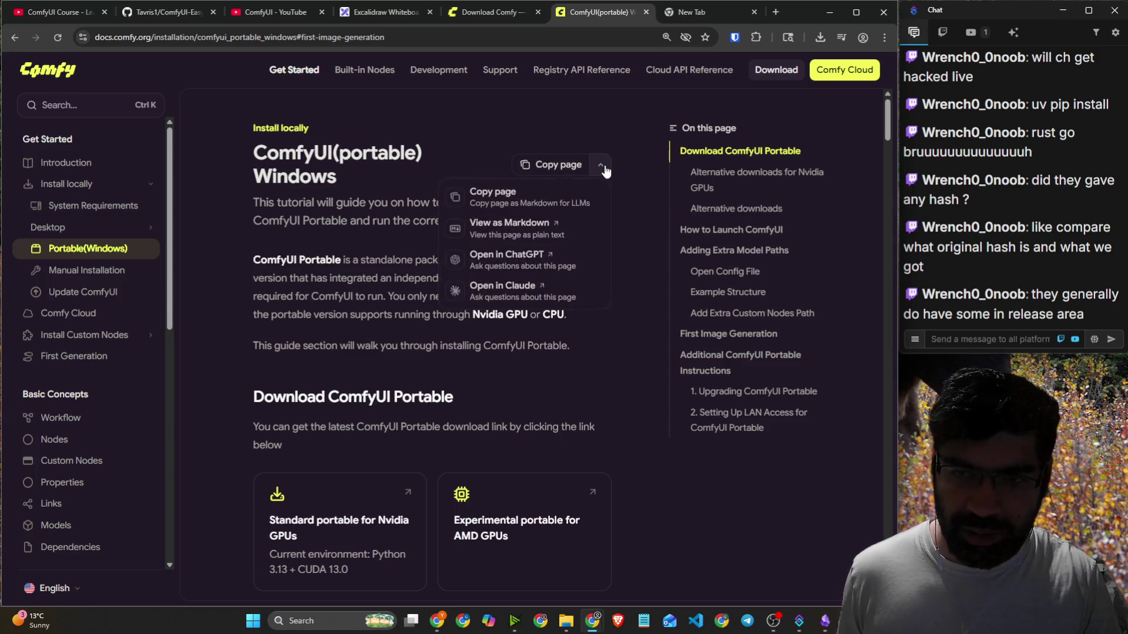
click(574, 226)
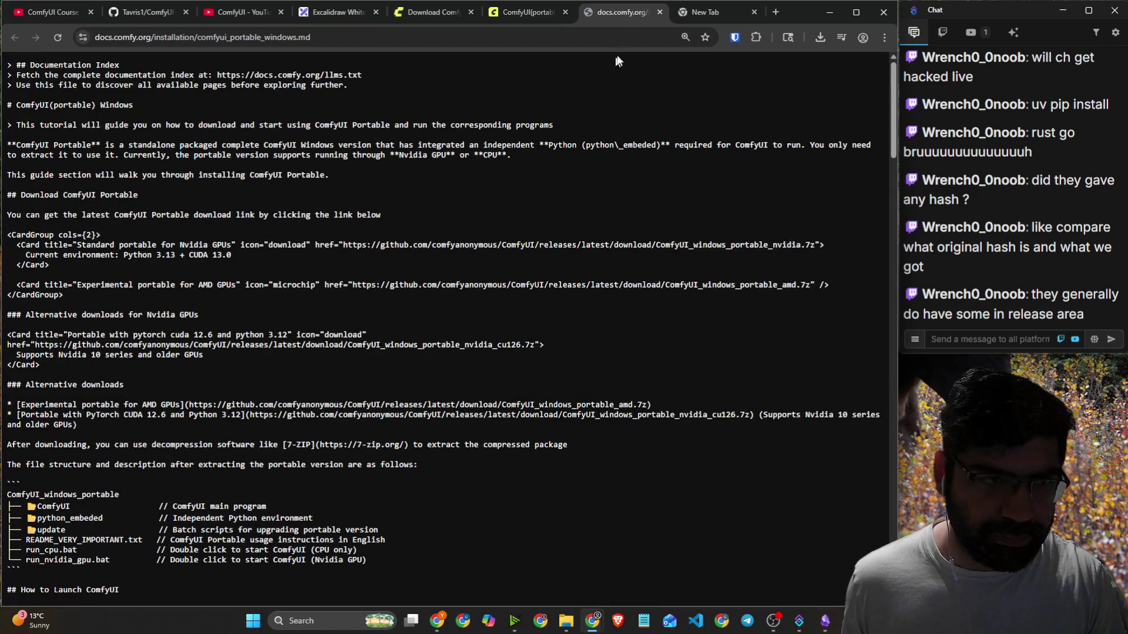
click(660, 11)
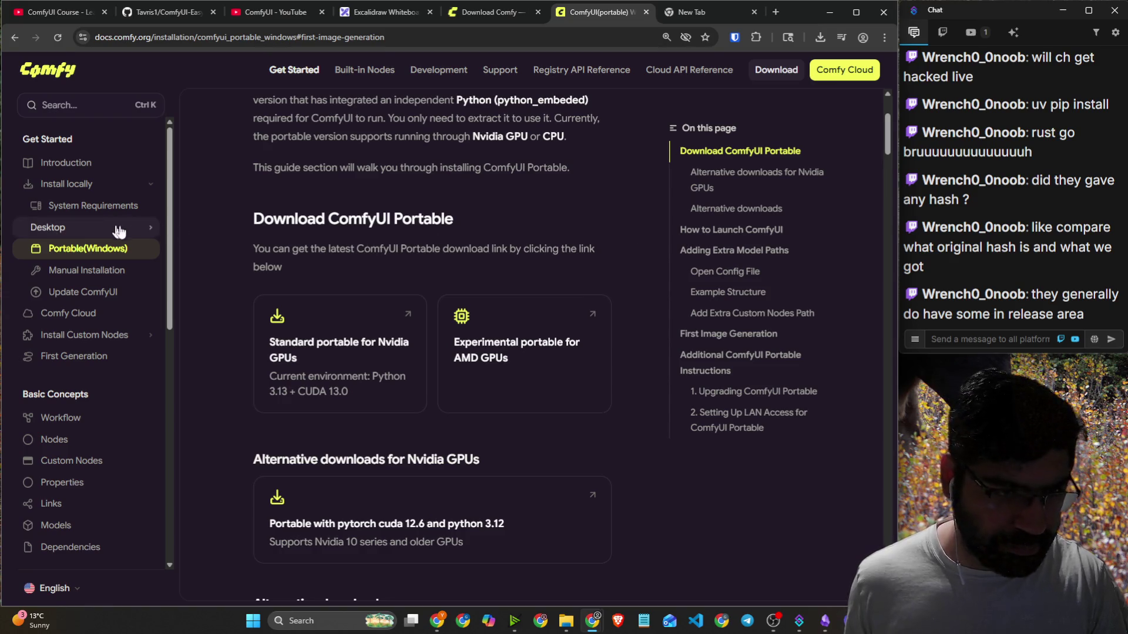
Search the ComfyUI docs for 'hash', then 'hash security', and close the results.
click(93, 110)
text(hash)
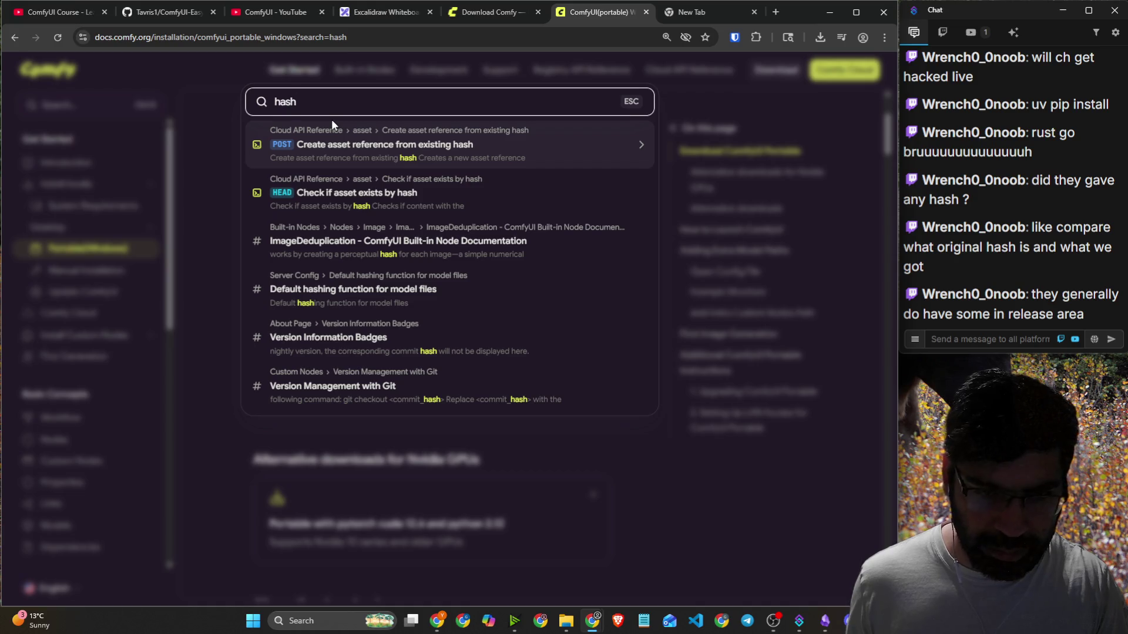
key(BackSpace)
key(BackSpace)
key(BackSpace)
text(se)
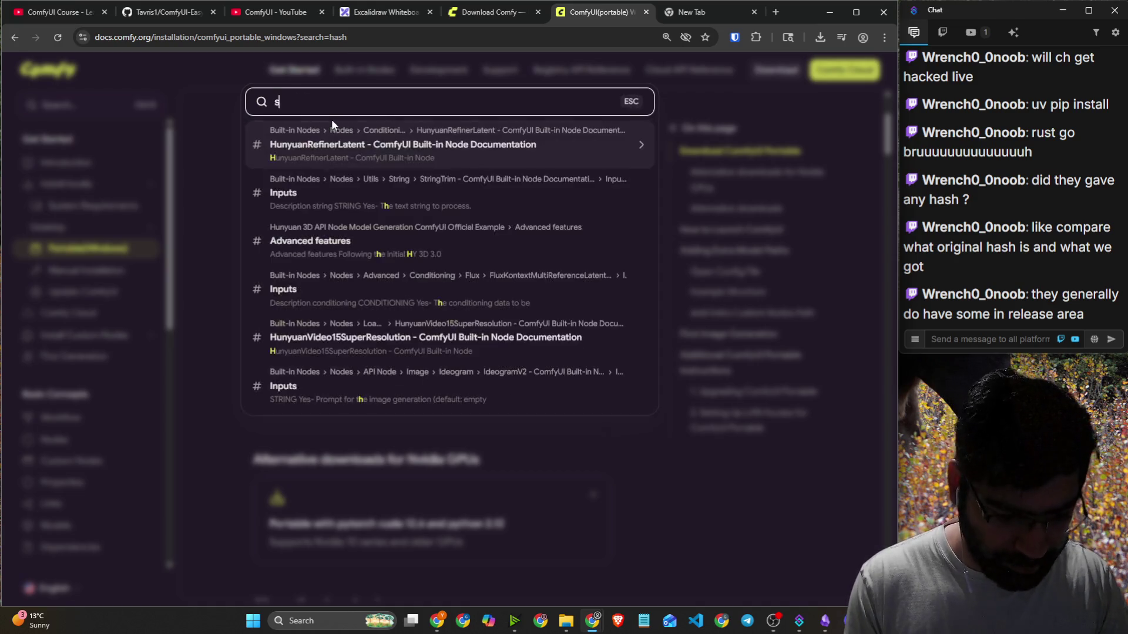
key(BackSpace)
key(BackSpace)
text(hash s)
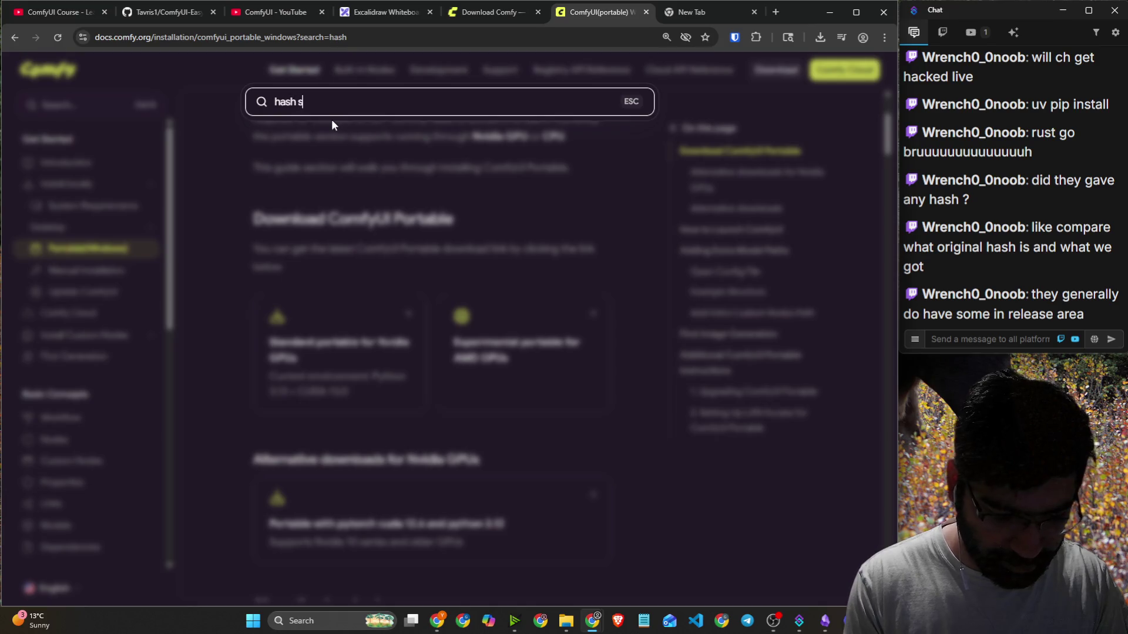
text(ecurity)
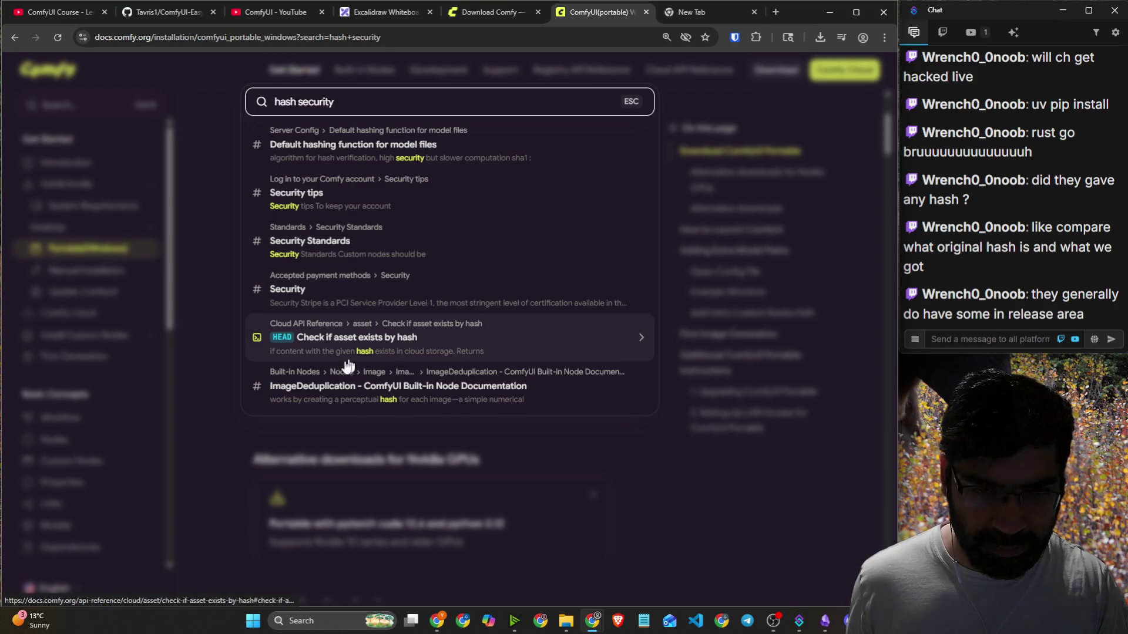
click(208, 397)
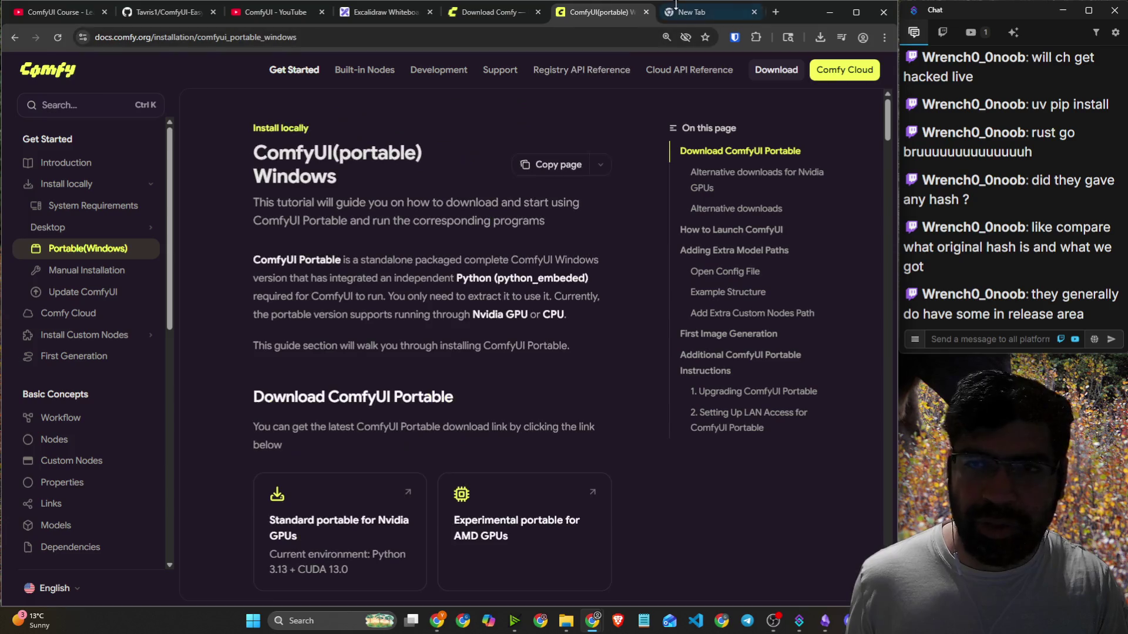
Copy the Get-ChildItem | Get-FileHash -Algorithm SHA256 command from the Google results.
click(676, 7)
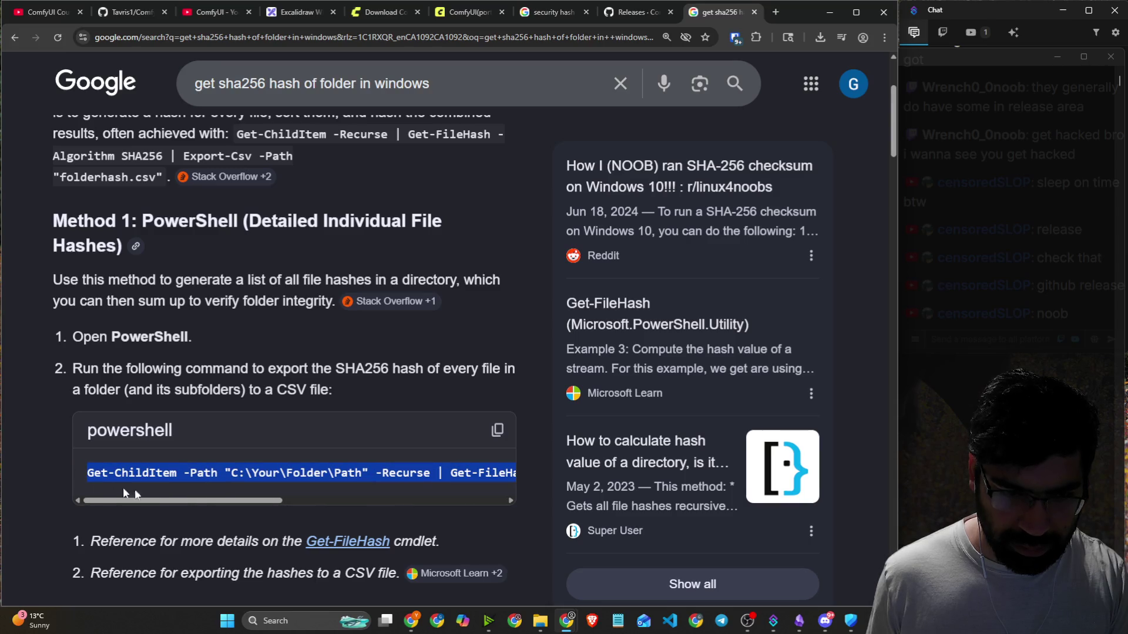
key(alt+Tab)
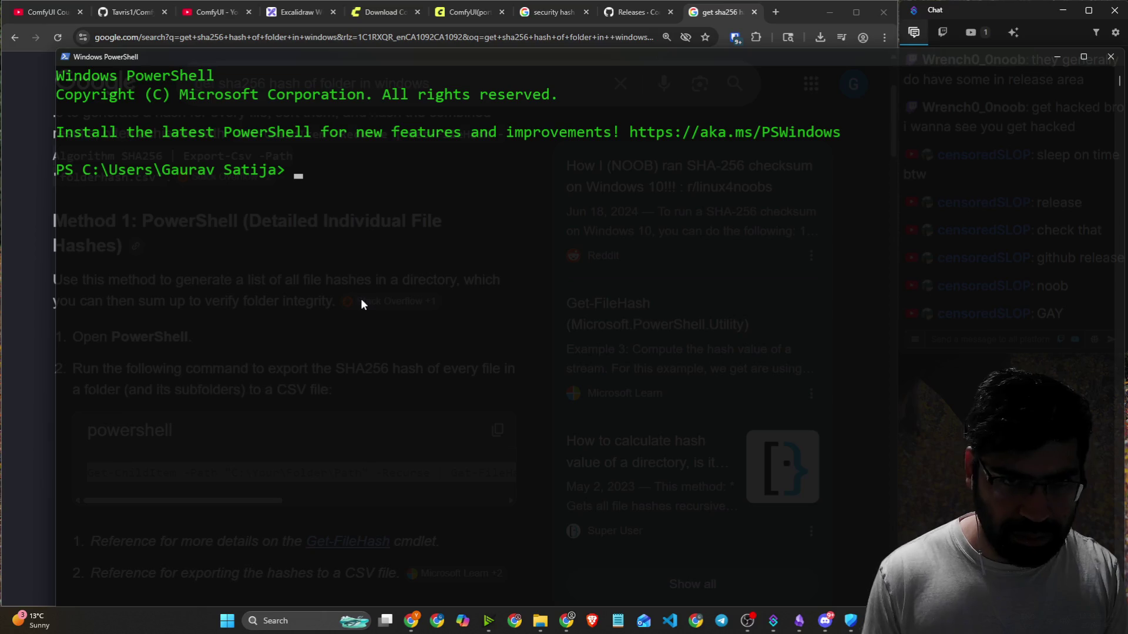
click(9, 290)
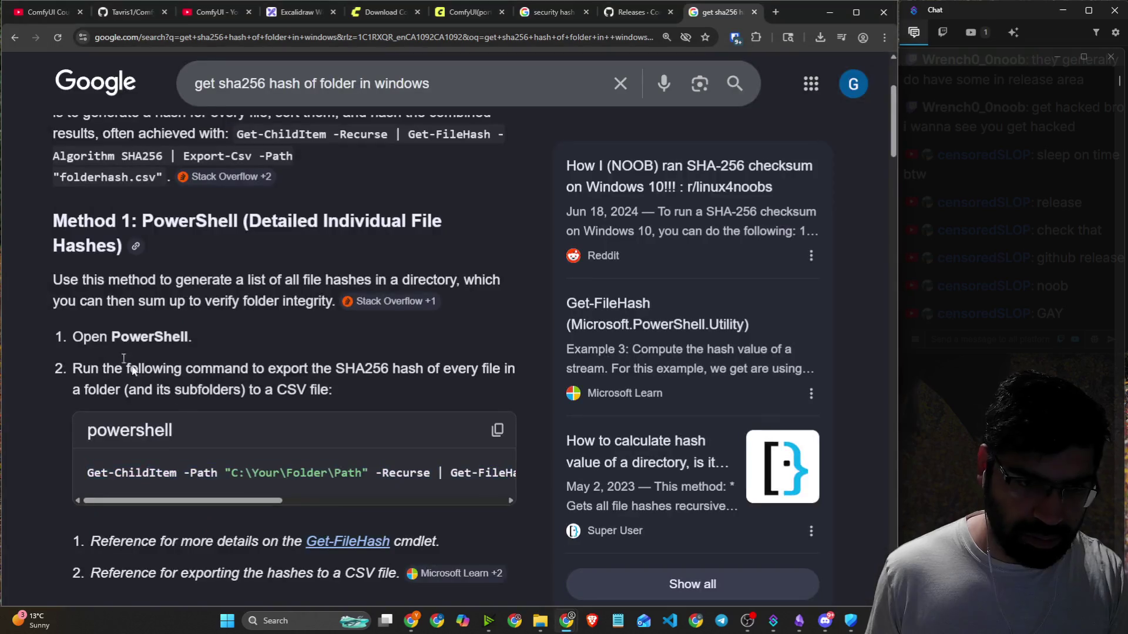
mouse_move(271, 500)
mouse_down()
mouse_move(488, 500)
mouse_move(396, 481)
mouse_move(25, 459)
mouse_up()
right_click(113, 471)
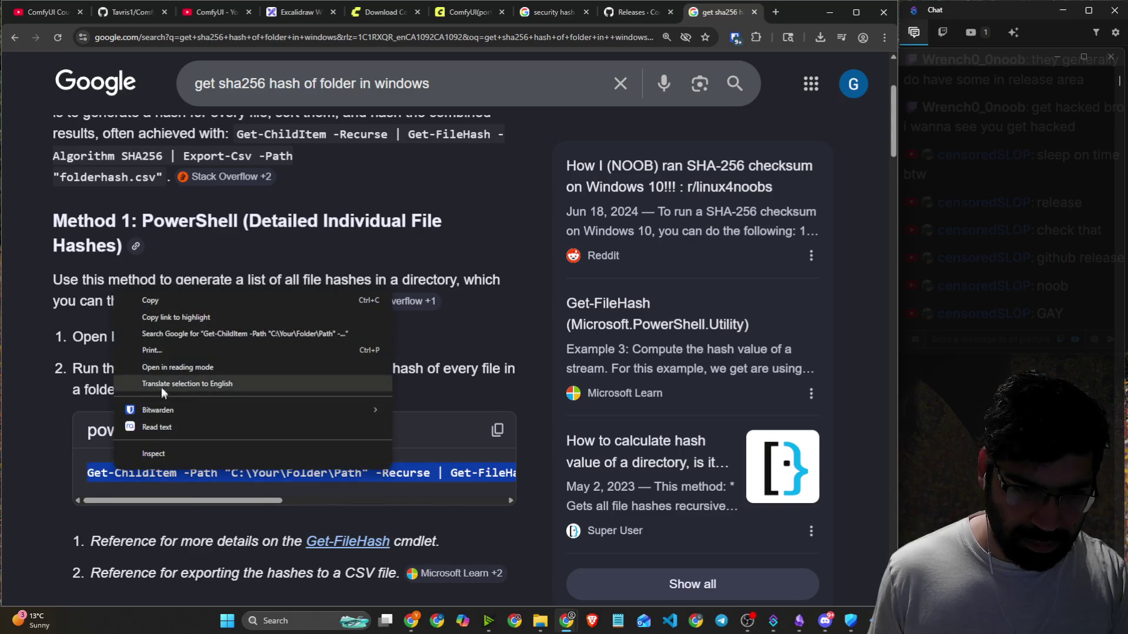
click(152, 300)
Paste the hash command into PowerShell and remove its recursive option.
key(super+x)
key(i)
key(ctrl+v)
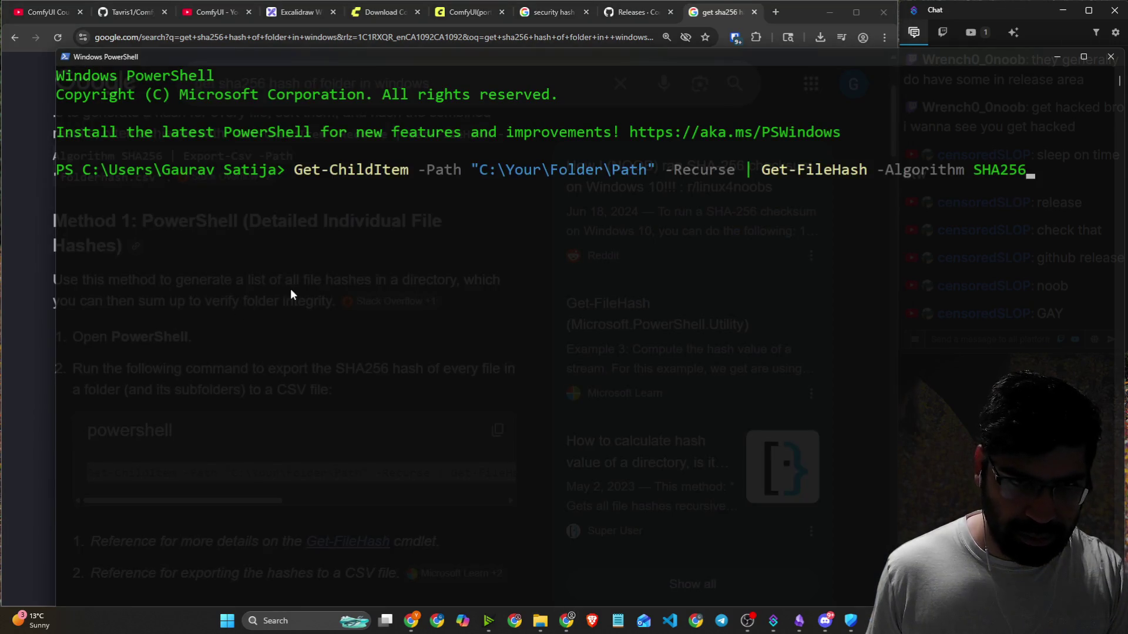
key(Left)
key(Left)
key(Left)
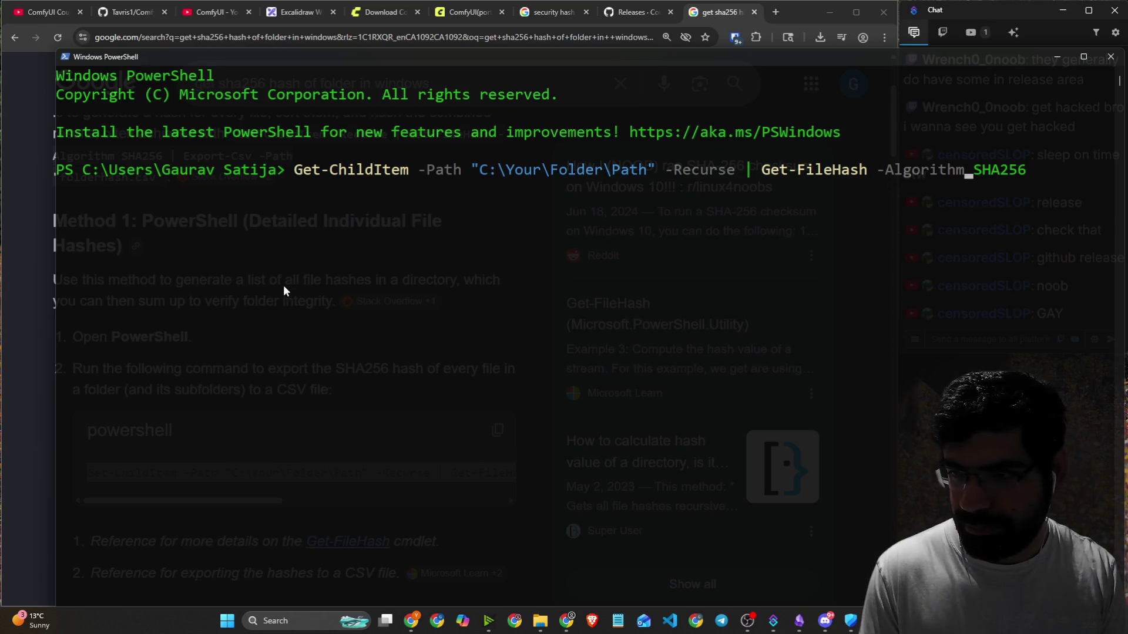
key(Left)
key(Left)
key(Left)
key(BackSpace)
key(BackSpace)
key(BackSpace)
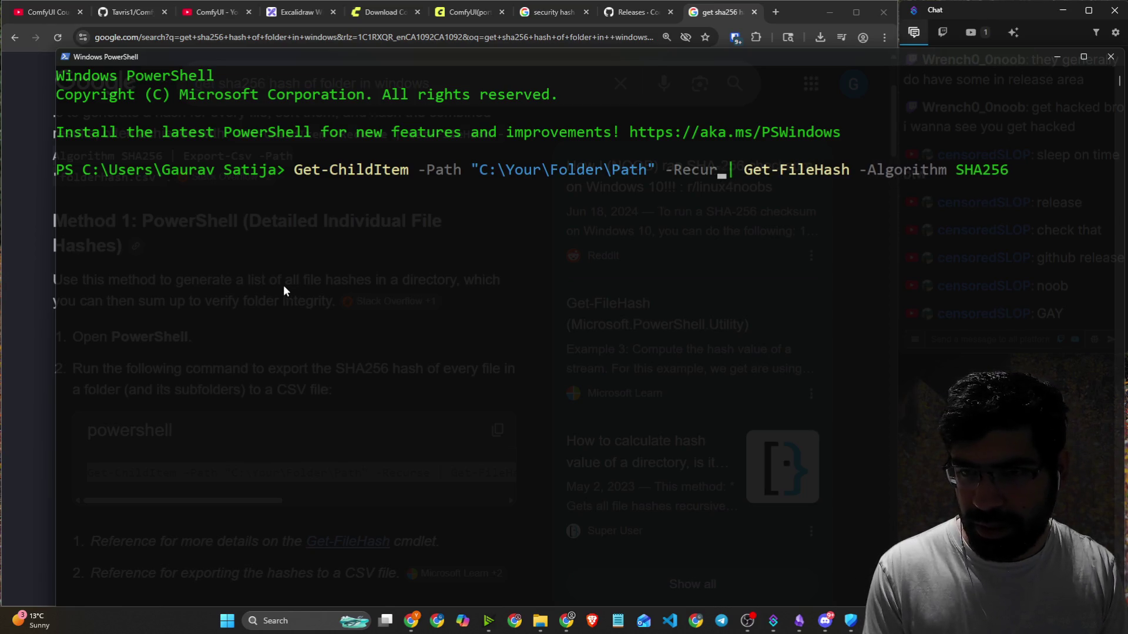
key(BackSpace)
key(BackSpace)
key(BackSpace)
key(BackSpace)
key(BackSpace)
key(BackSpace)
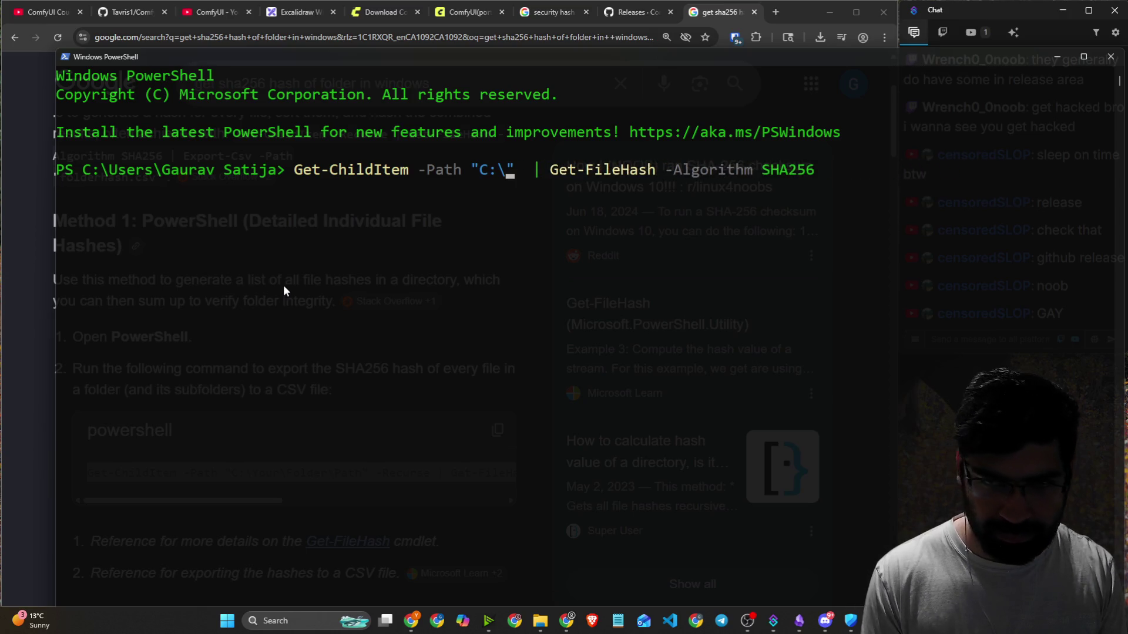
text(Dow)
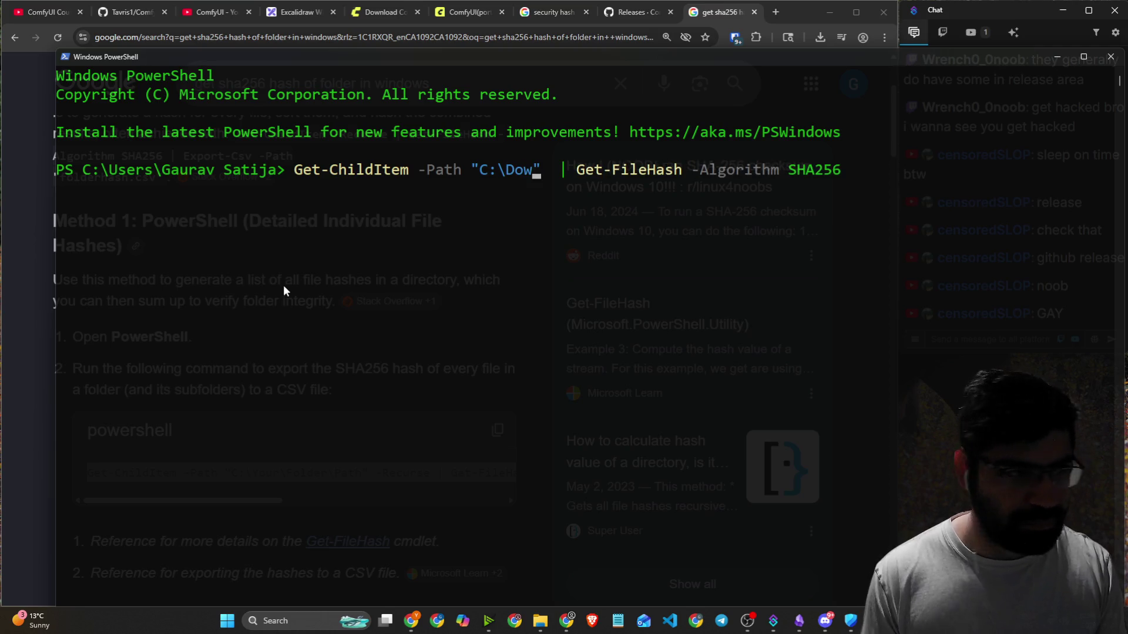
Insert the ComfyUI_windows_portable_nvidia.7z path, remove the doubled quotes, and run the SHA256 hash.
key(super+e)
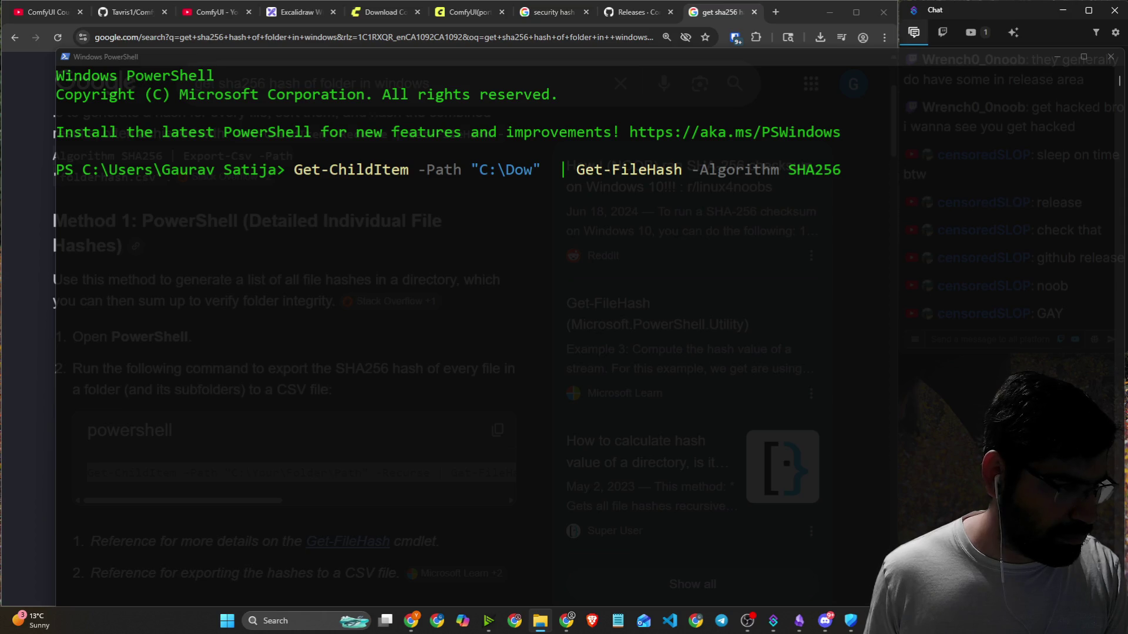
click(432, 236)
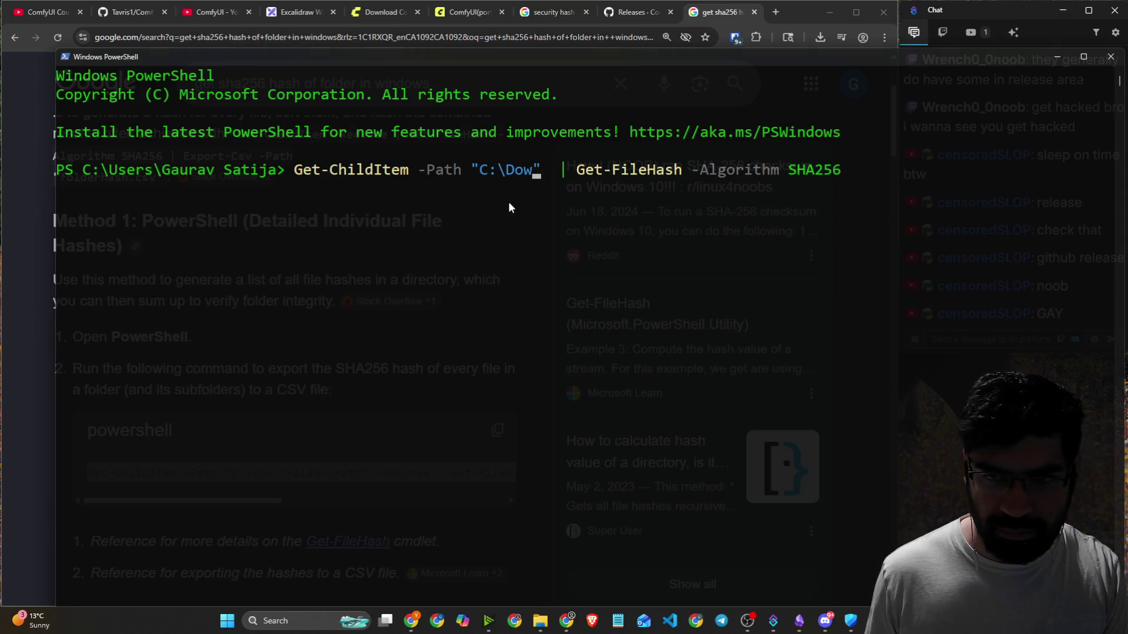
key(BackSpace)
key(BackSpace)
key(BackSpace)
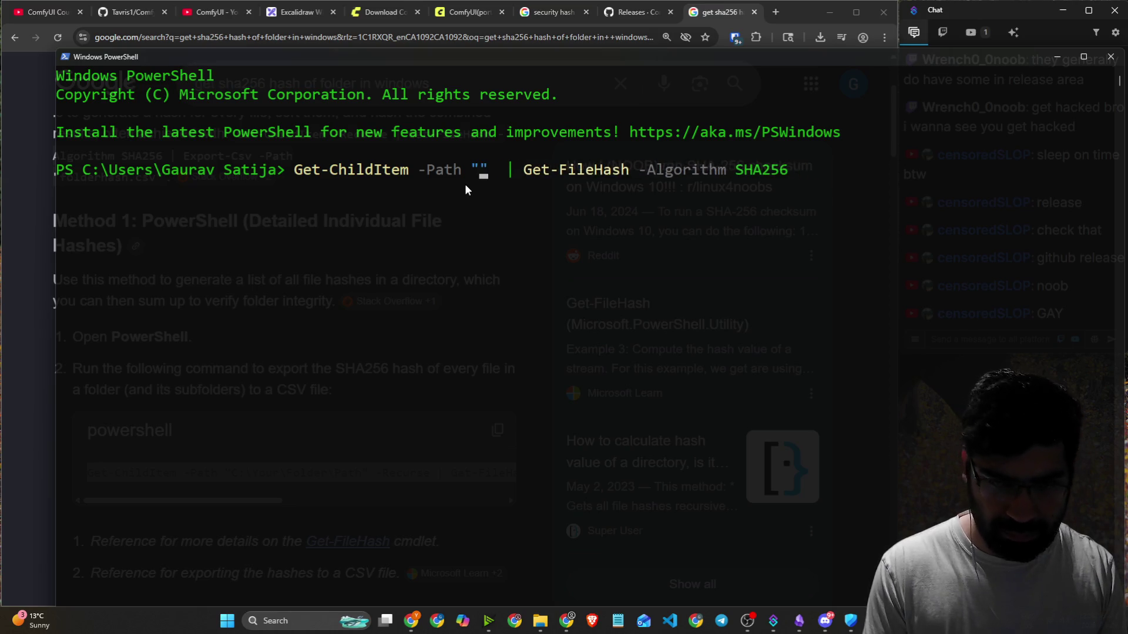
key(ctrl+v)
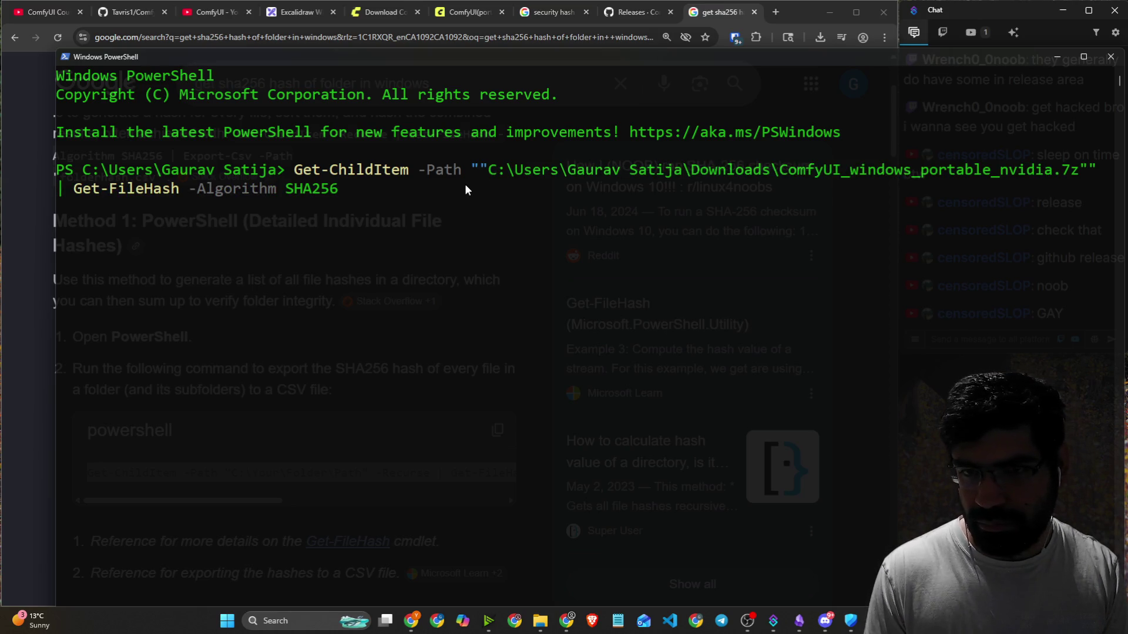
key(Left)
key(BackSpace)
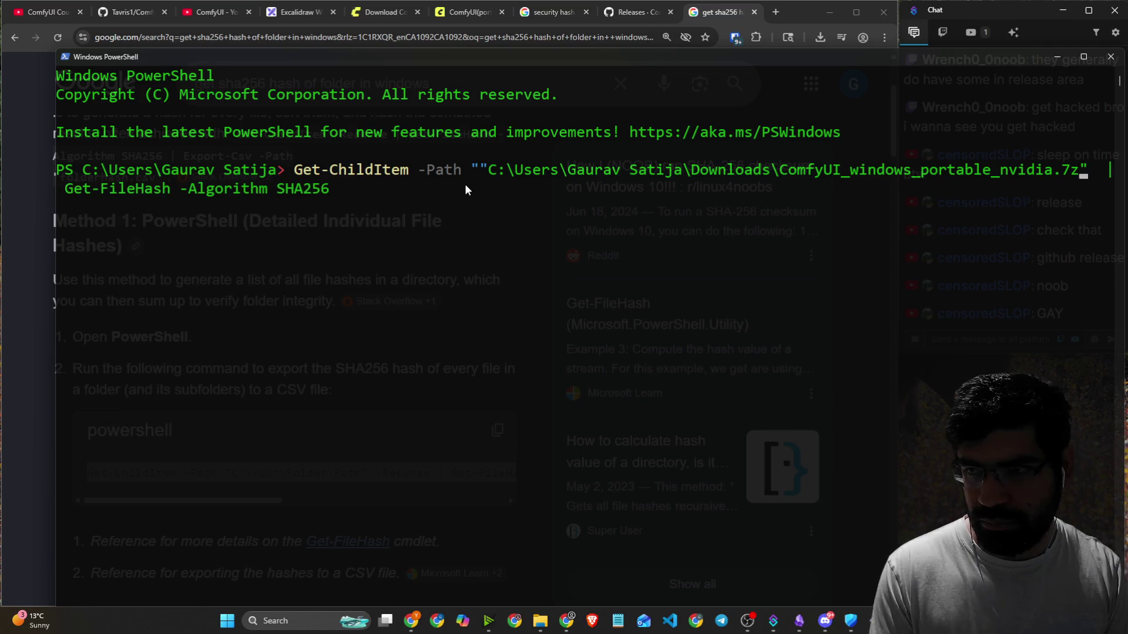
key(Left)
key(Left)
key(Left)
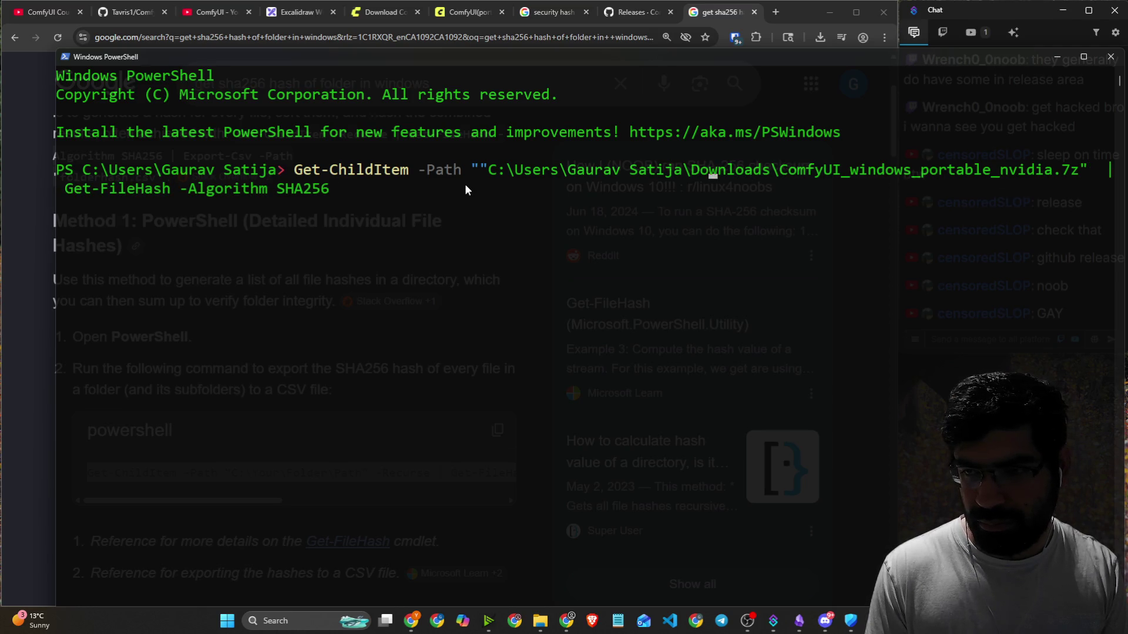
key(Left)
key(Left)
key(Left)
key(BackSpace)
key(Return)
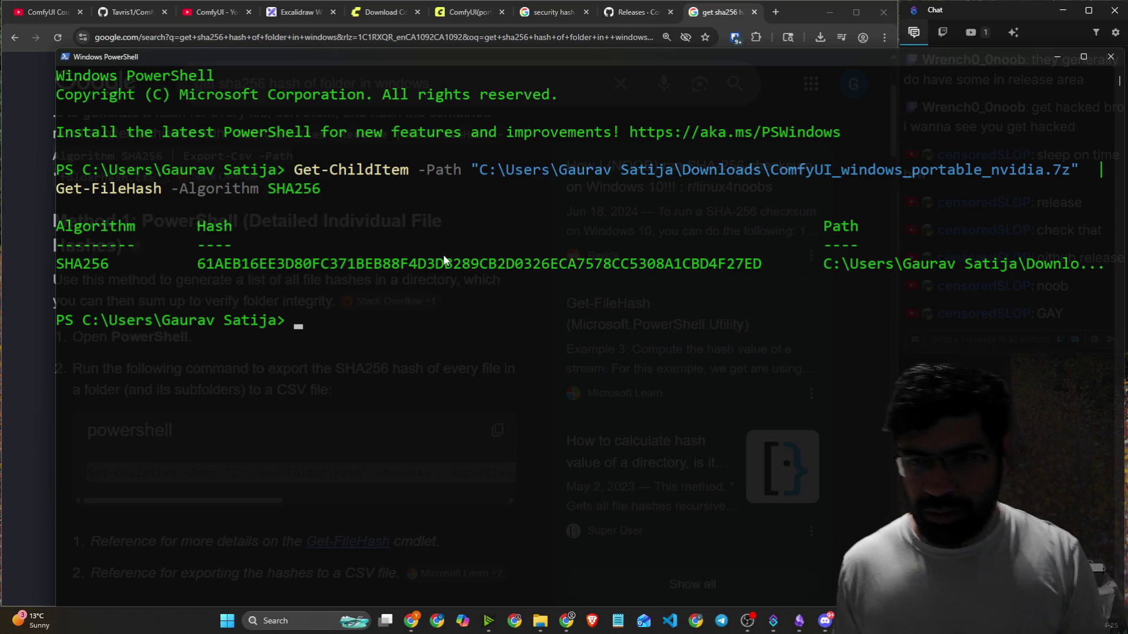
mouse_move(667, 57)
mouse_down()
mouse_move(254, 63)
mouse_move(32, 104)
mouse_move(224, 269)
mouse_move(582, 269)
mouse_up()
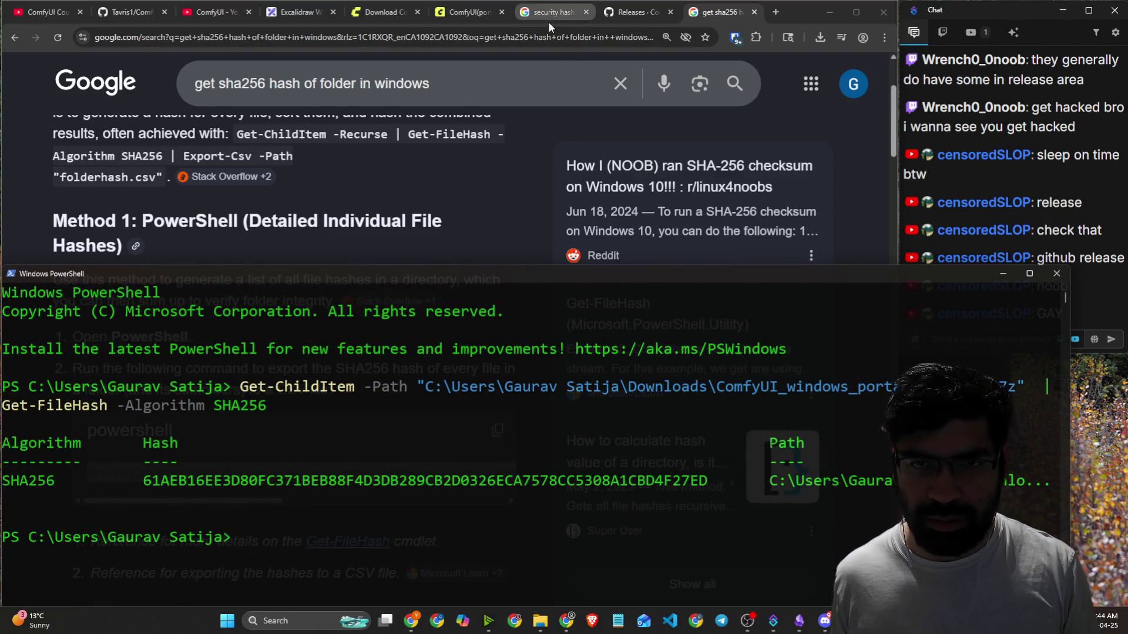
Match the release page's nvidia.7z sha256 against PowerShell's 61AEB16EE3D80FC3 hash, then close PowerShell.
click(549, 23)
click(644, 23)
key(alt+Tab)
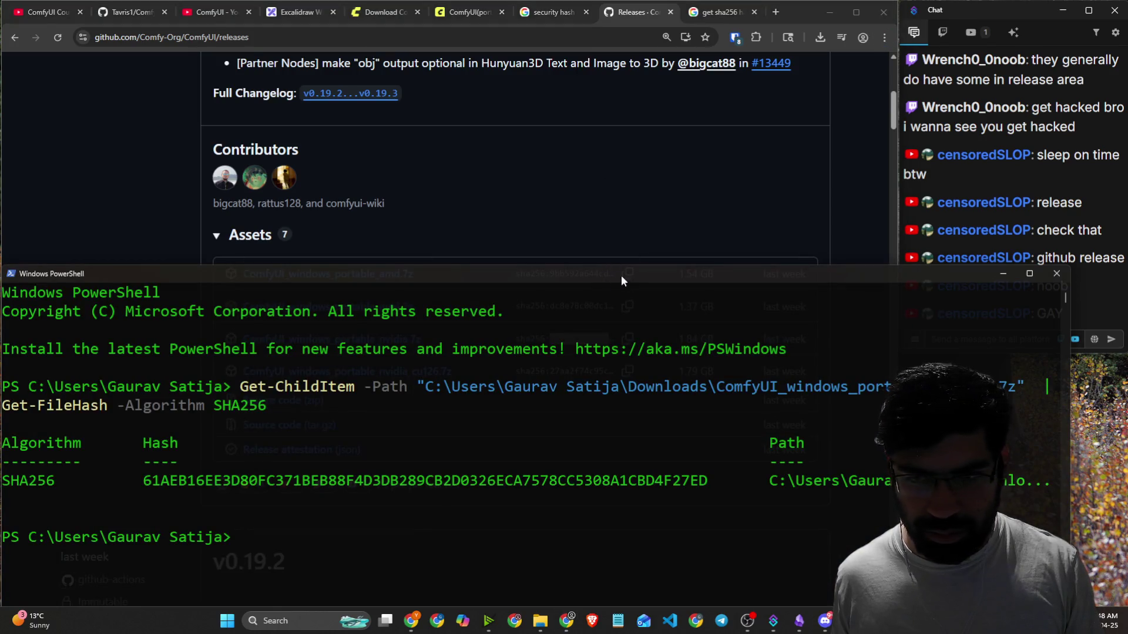
drag(622, 281, 622, 398)
click(627, 339)
click(413, 38)
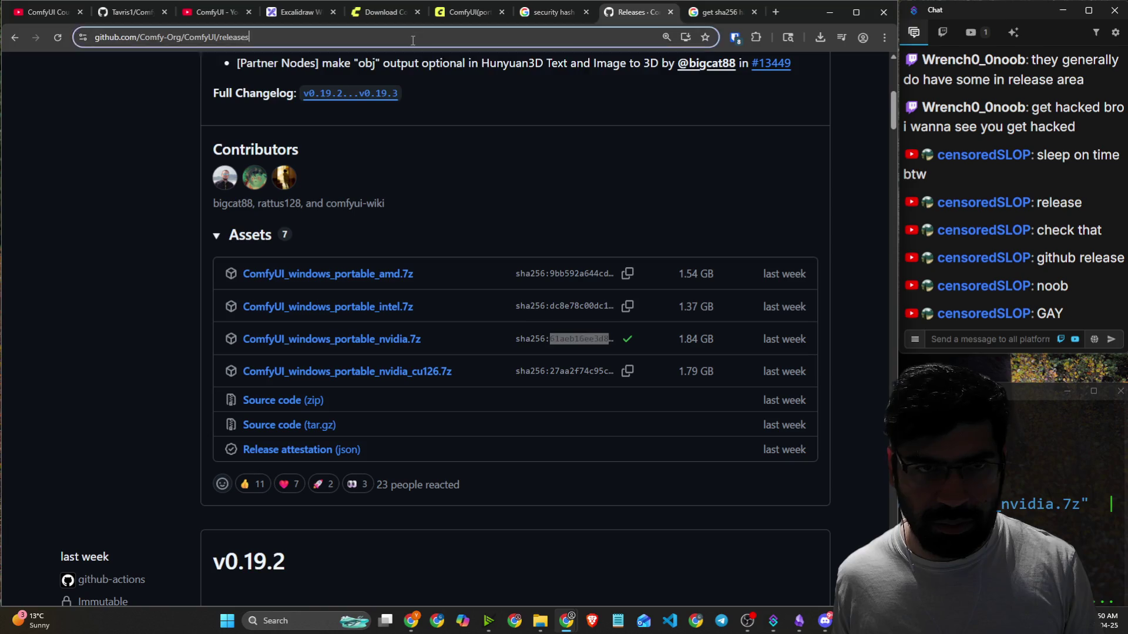
key(ctrl+v)
key(alt+Tab)
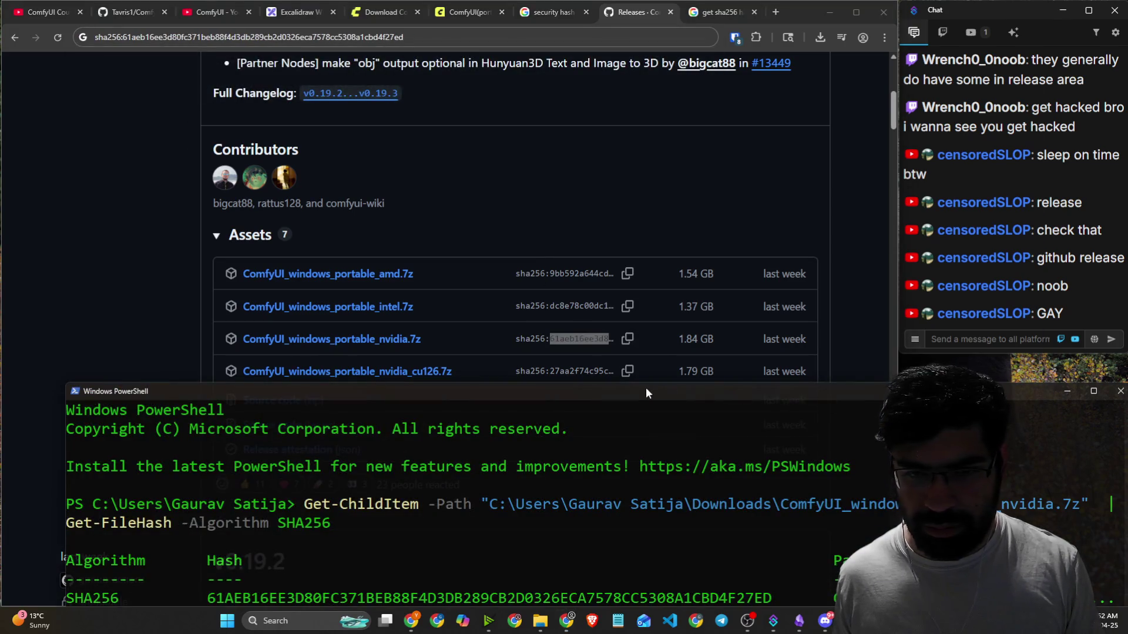
drag(646, 394, 624, 72)
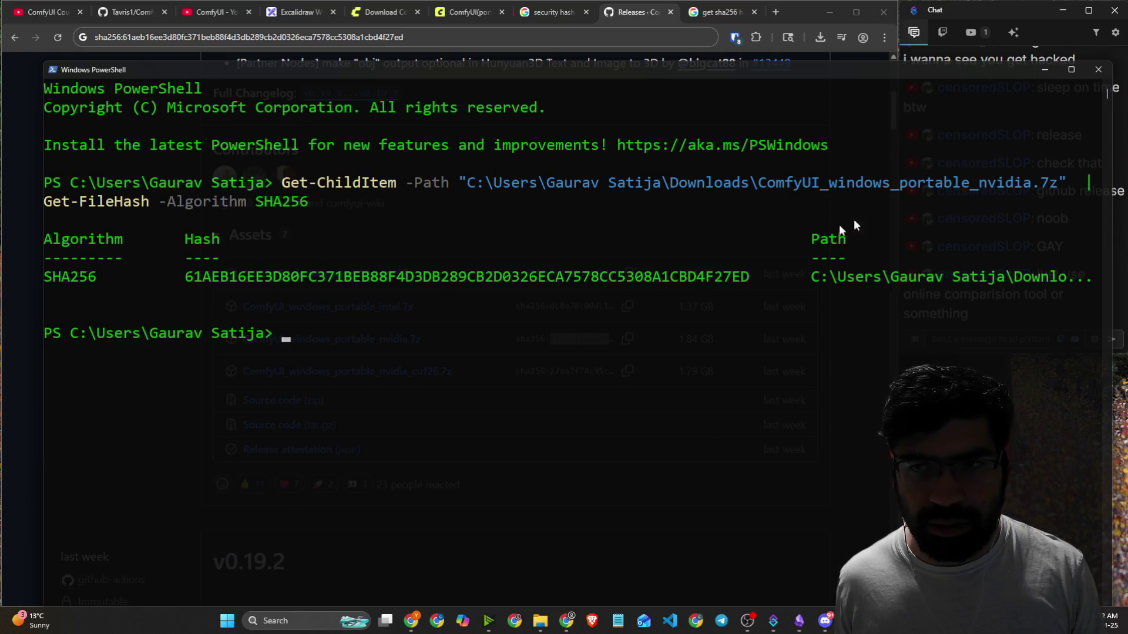
click(1085, 73)
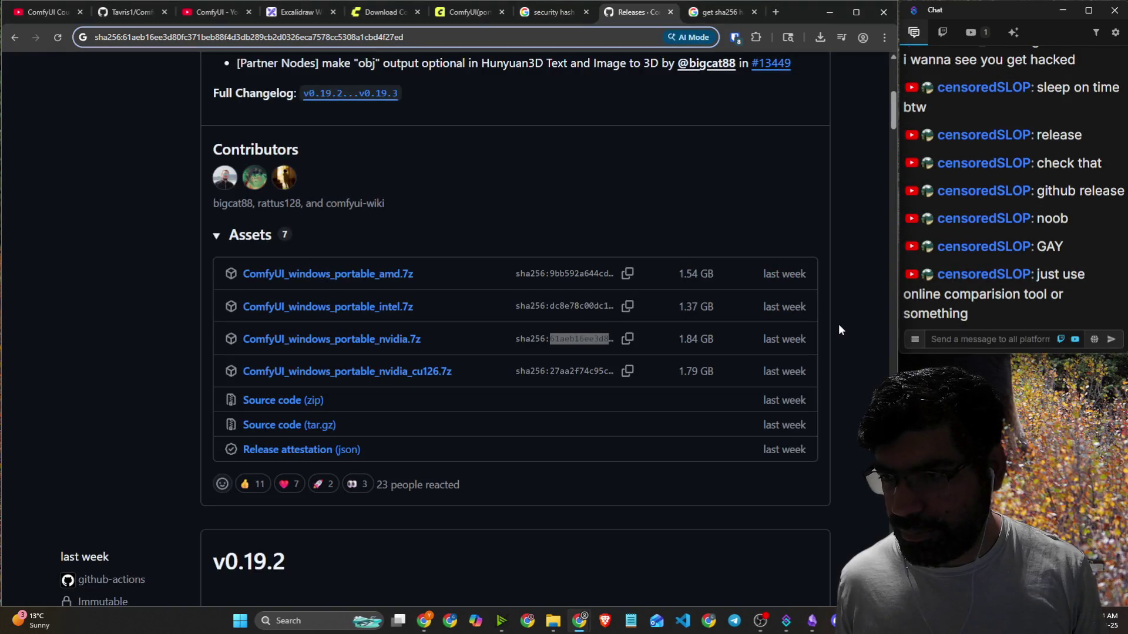
click(700, 230)
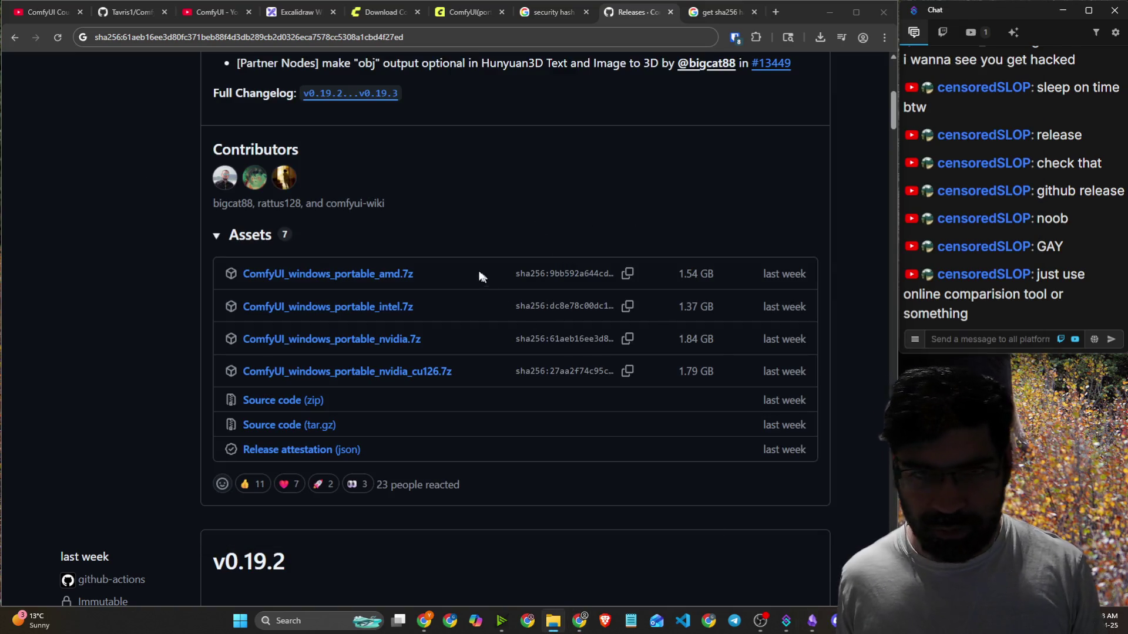
Close the Releases, get sha256 and security hash tabs, then switch to the ComfyUI-Easy-Install README.
click(333, 621)
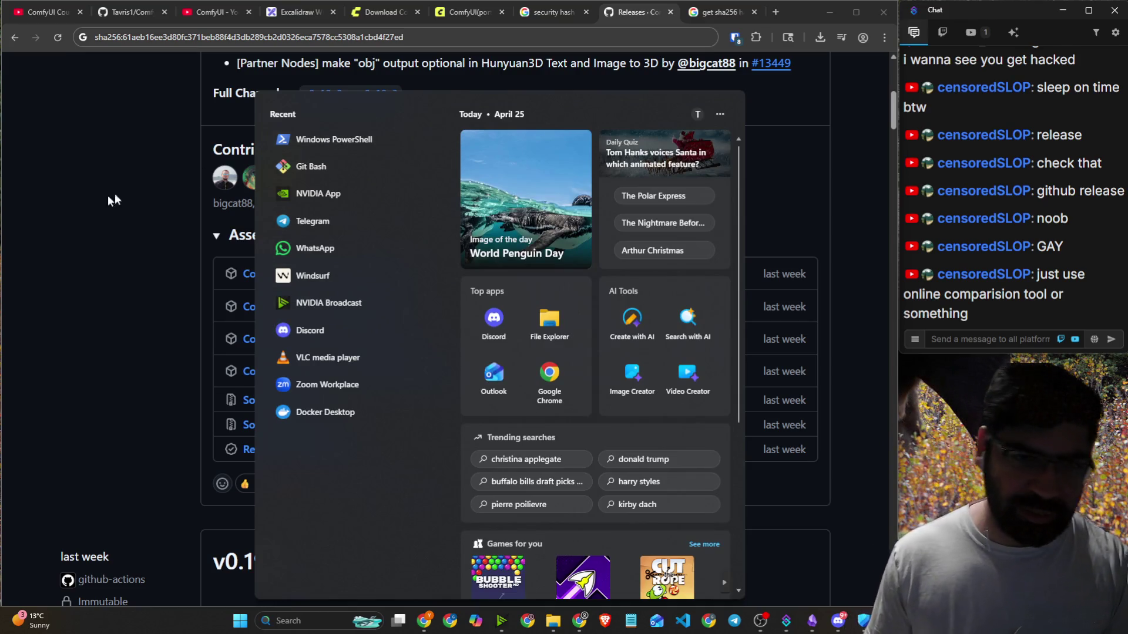
key(Escape)
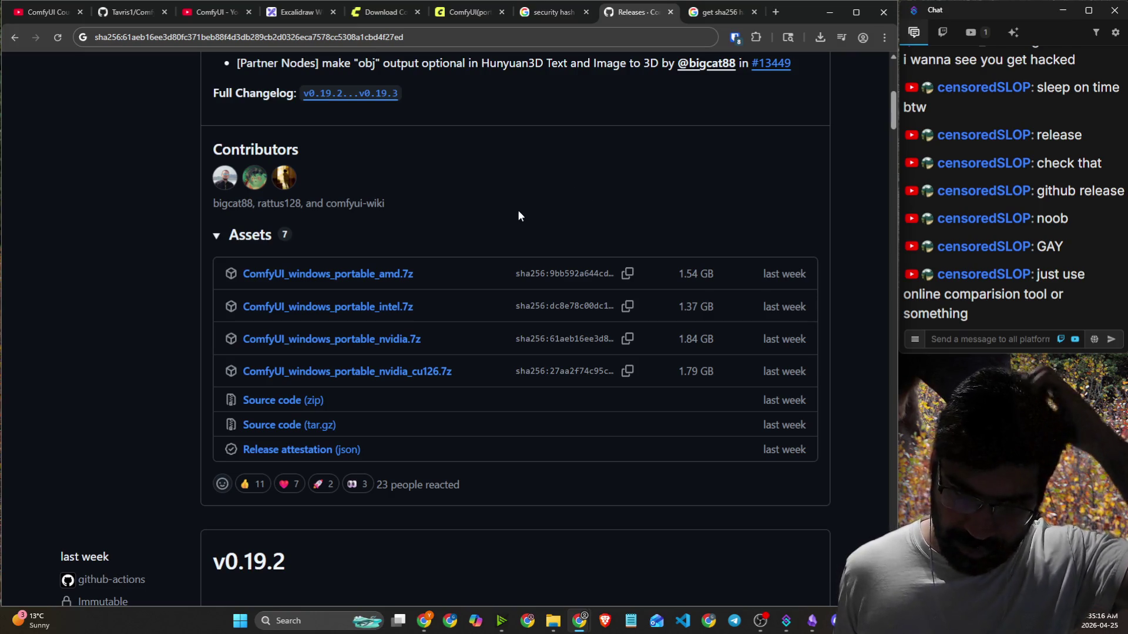
scroll(517, 209, down, 4)
scroll(531, 213, down, 2)
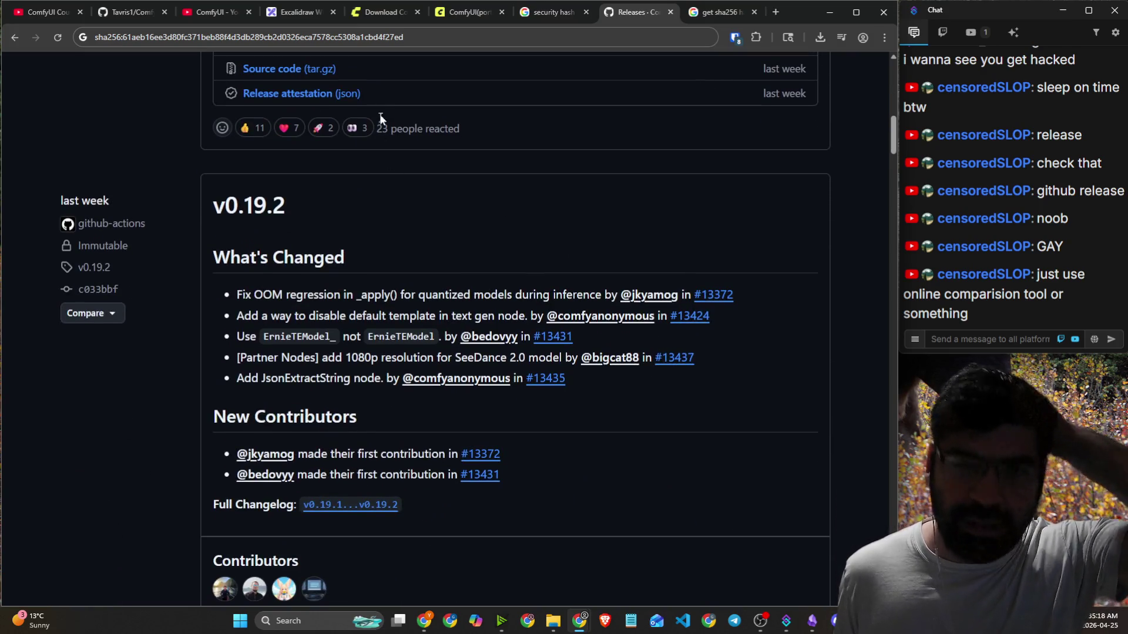
click(670, 11)
click(586, 12)
click(754, 12)
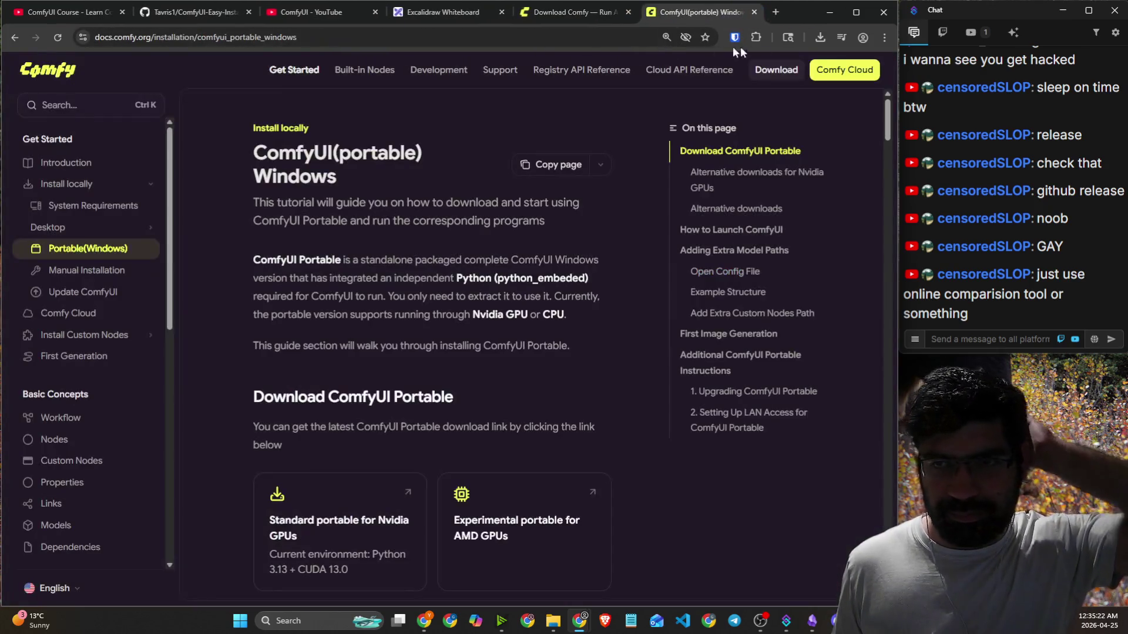
click(885, 37)
mouse_move(773, 167)
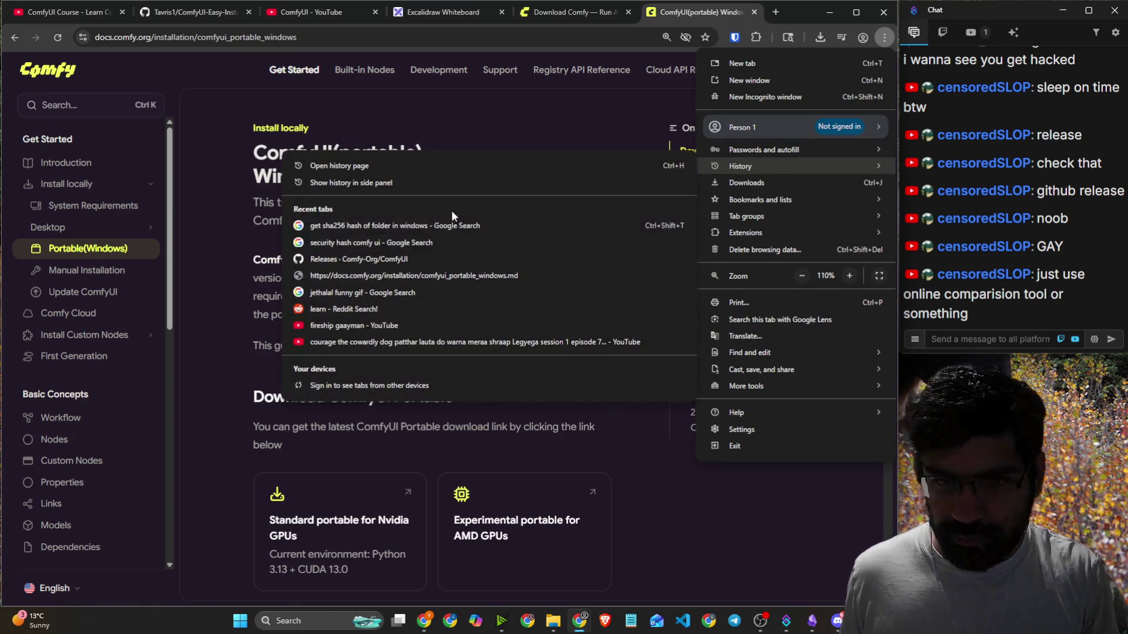
click(234, 195)
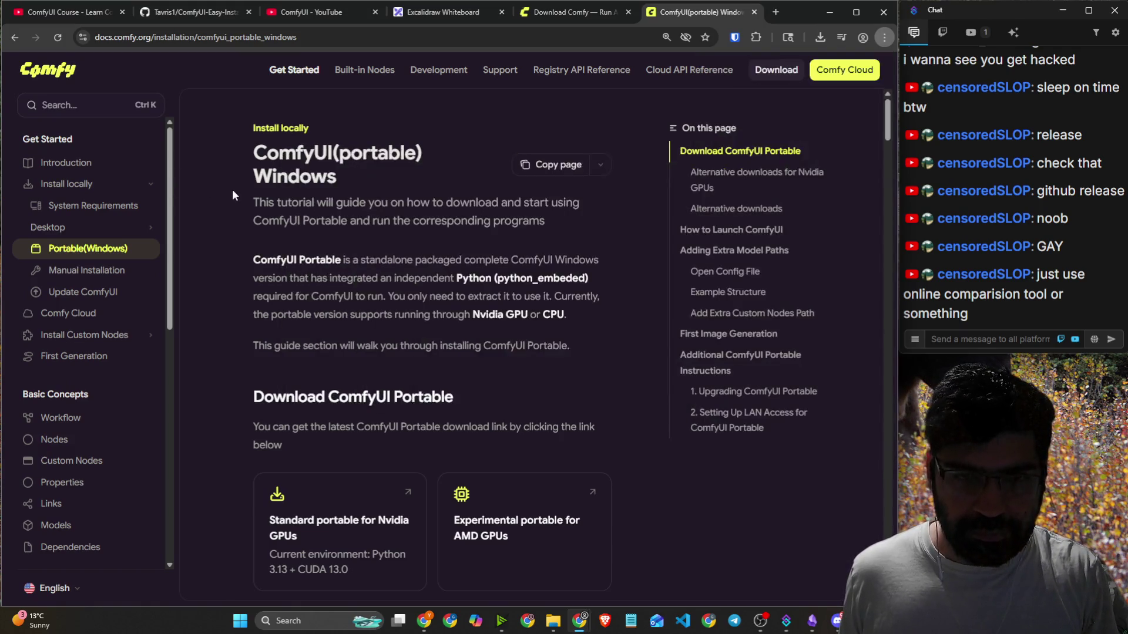
click(194, 12)
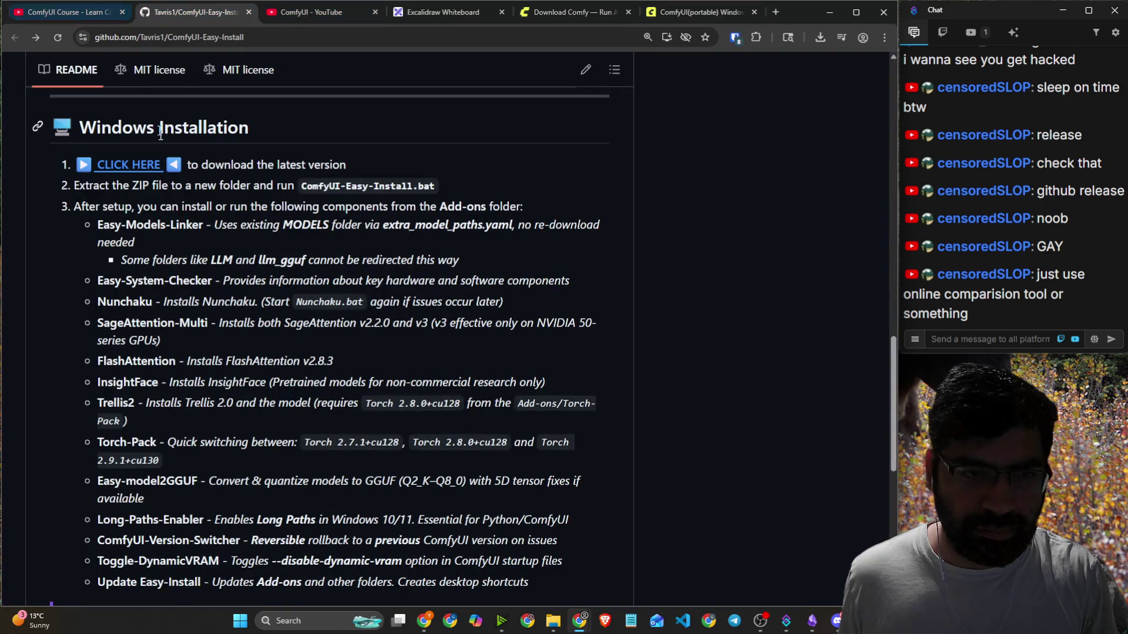
Read through the README's installation steps, highlighting step 3 of the instructions.
mouse_move(217, 167)
mouse_down()
mouse_move(346, 167)
mouse_move(290, 186)
mouse_move(409, 185)
mouse_up()
click(151, 218)
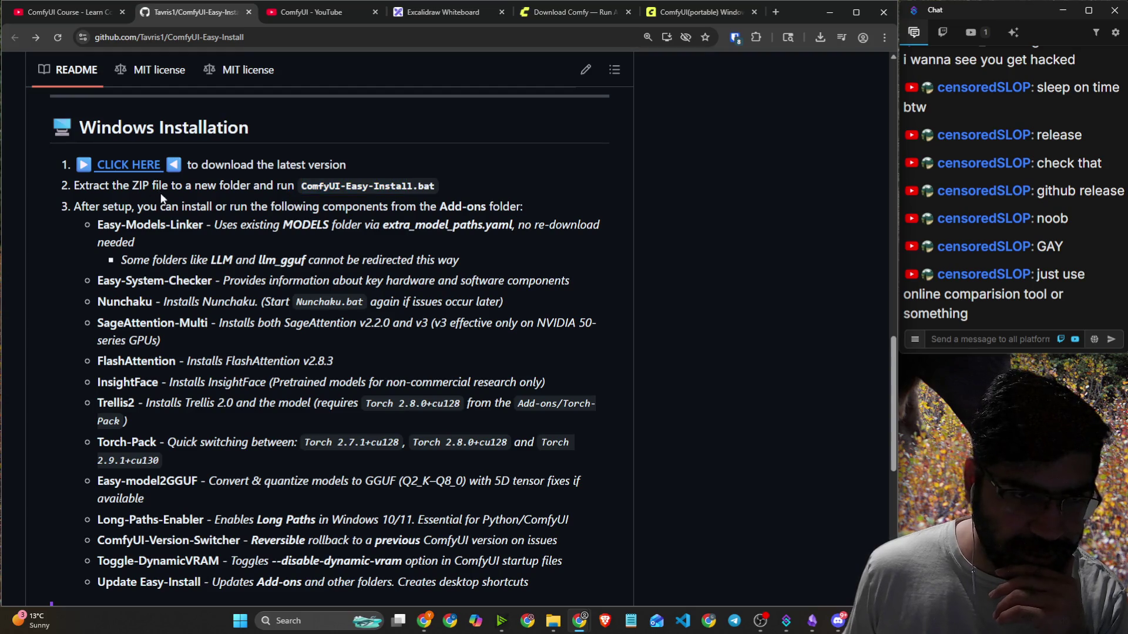
mouse_move(130, 213)
mouse_down()
mouse_move(234, 213)
mouse_move(211, 225)
mouse_move(394, 237)
mouse_up()
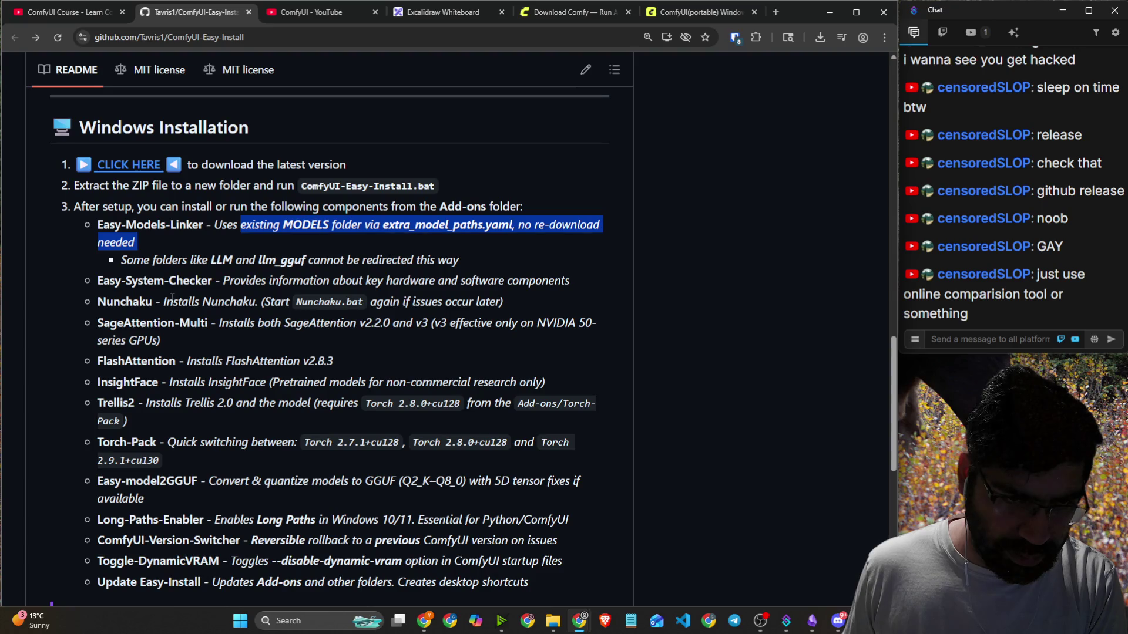
scroll(173, 300, down, 7)
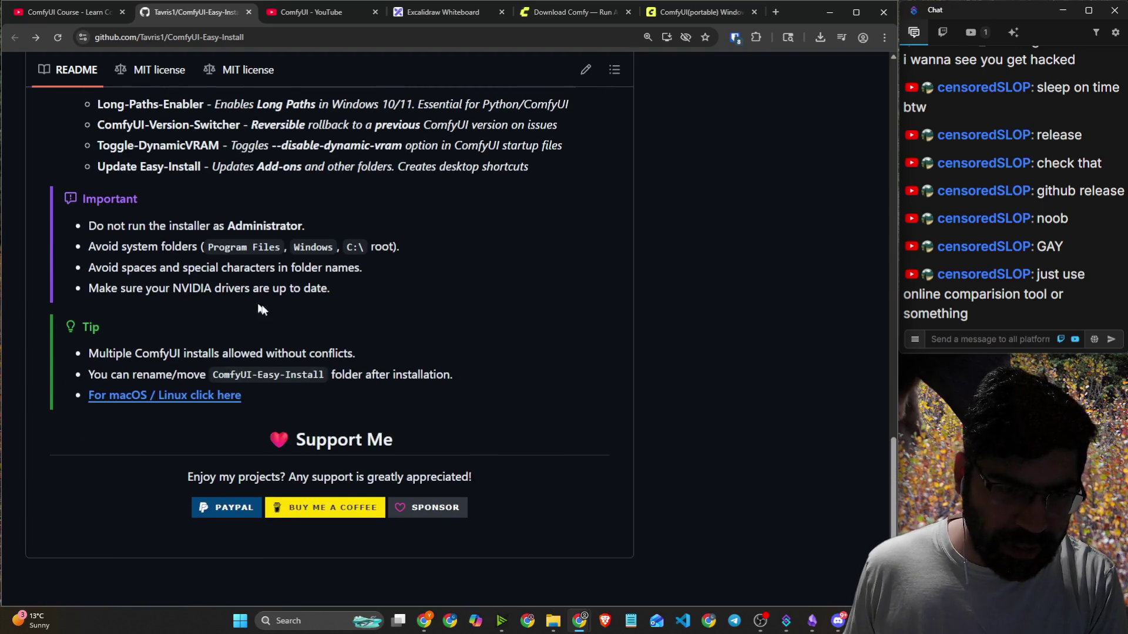
scroll(253, 306, up, 20)
scroll(233, 311, up, 5)
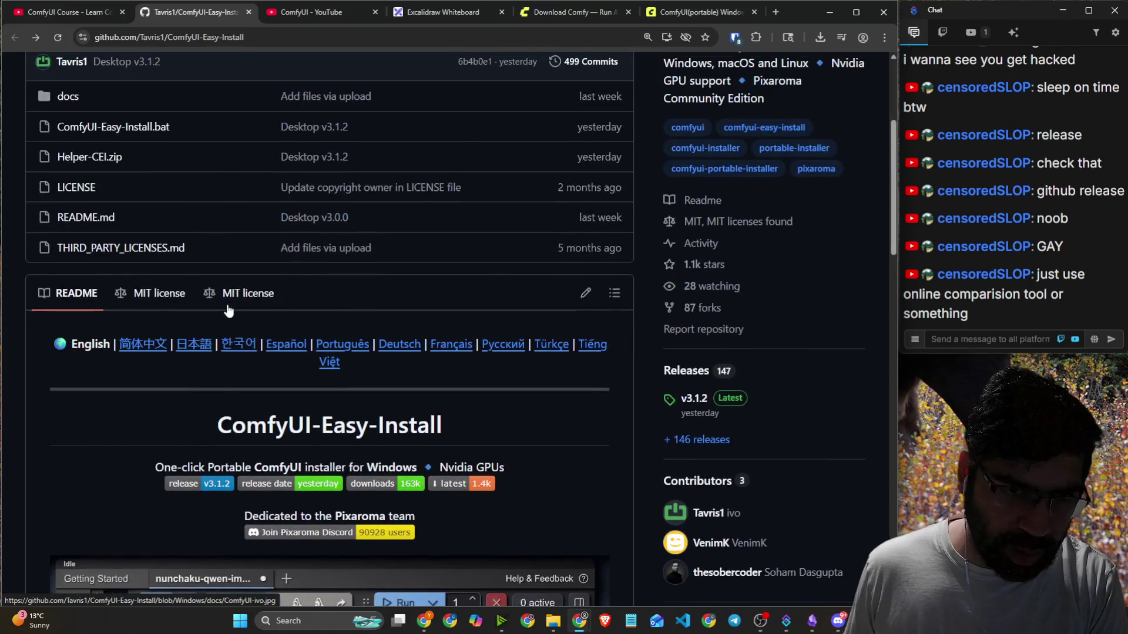
scroll(227, 307, down, 12)
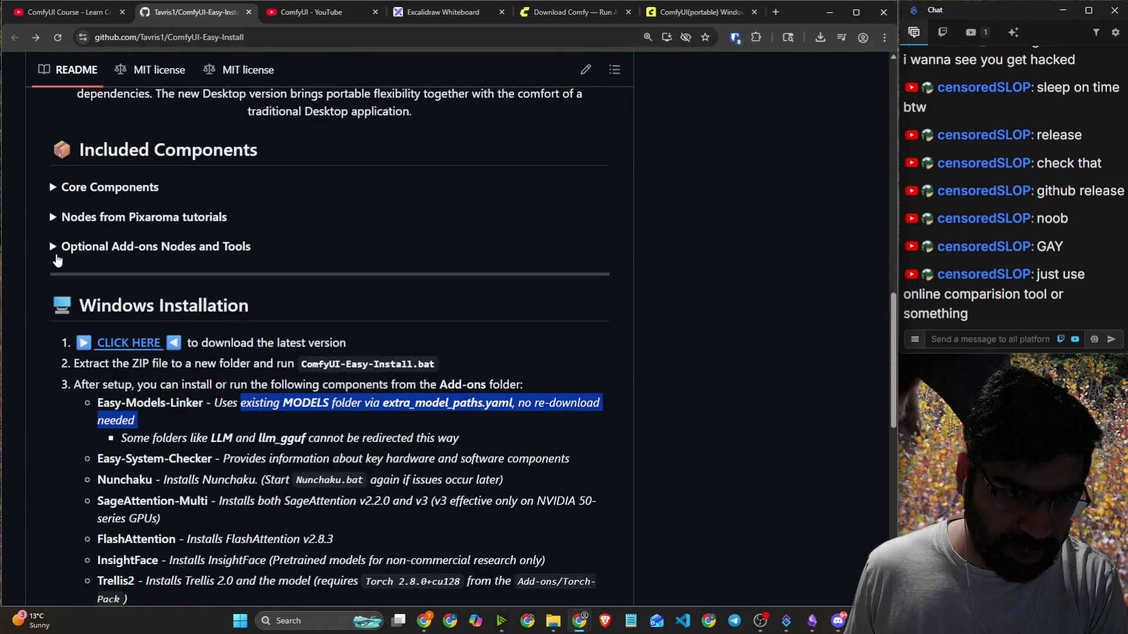
Expand the Optional Add-ons Nodes and Tools and Nodes from Pixaroma tutorials sections.
click(56, 252)
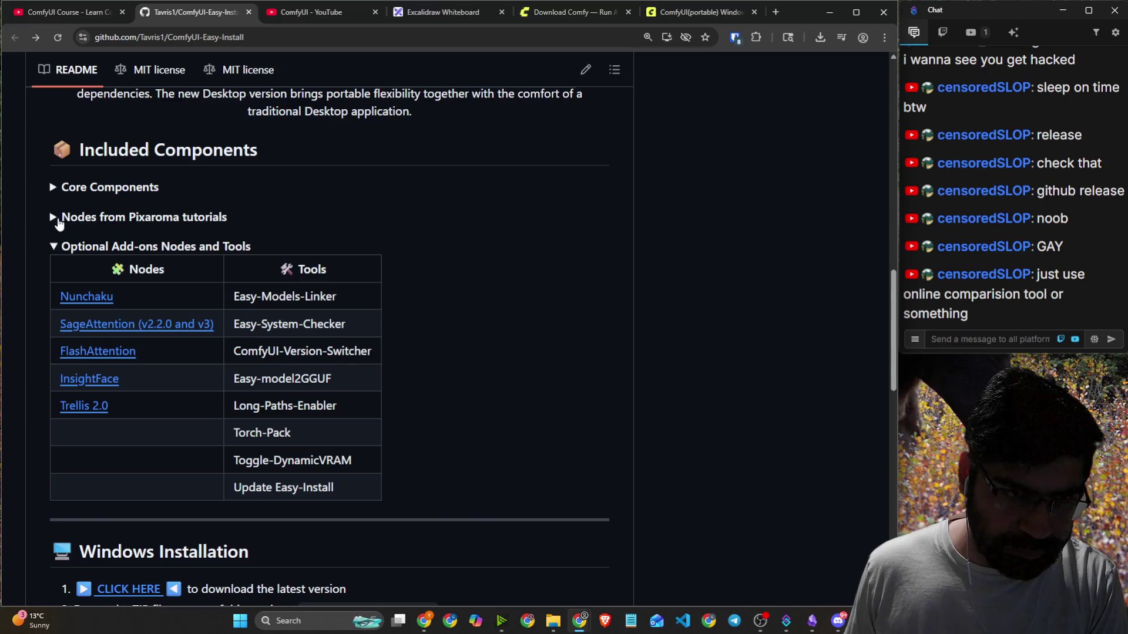
click(57, 218)
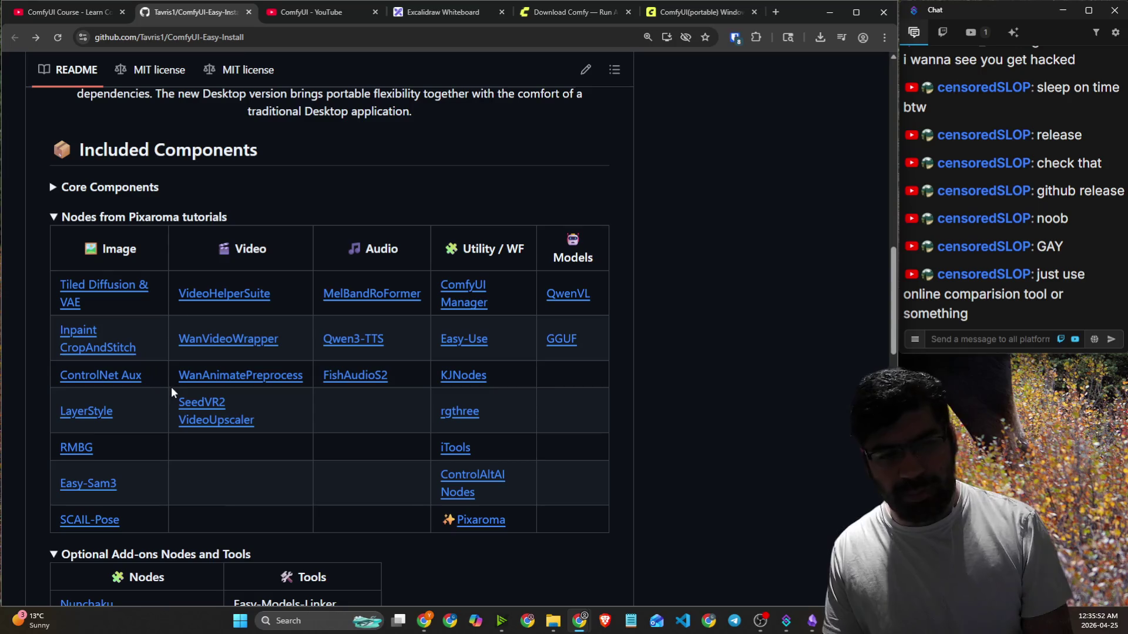
click(862, 423)
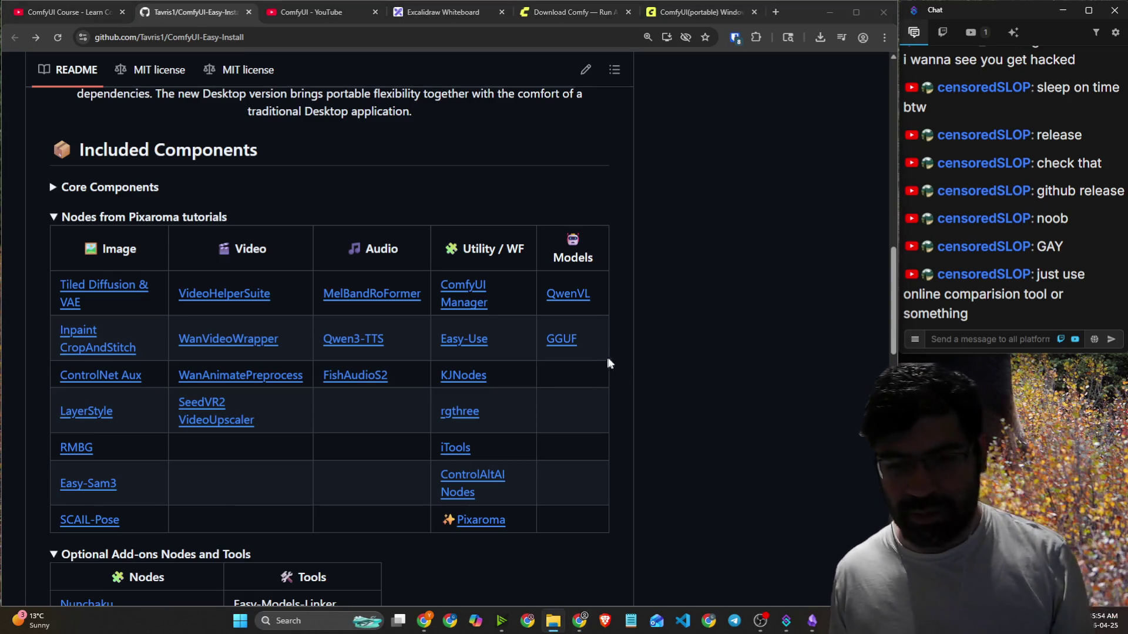
click(632, 352)
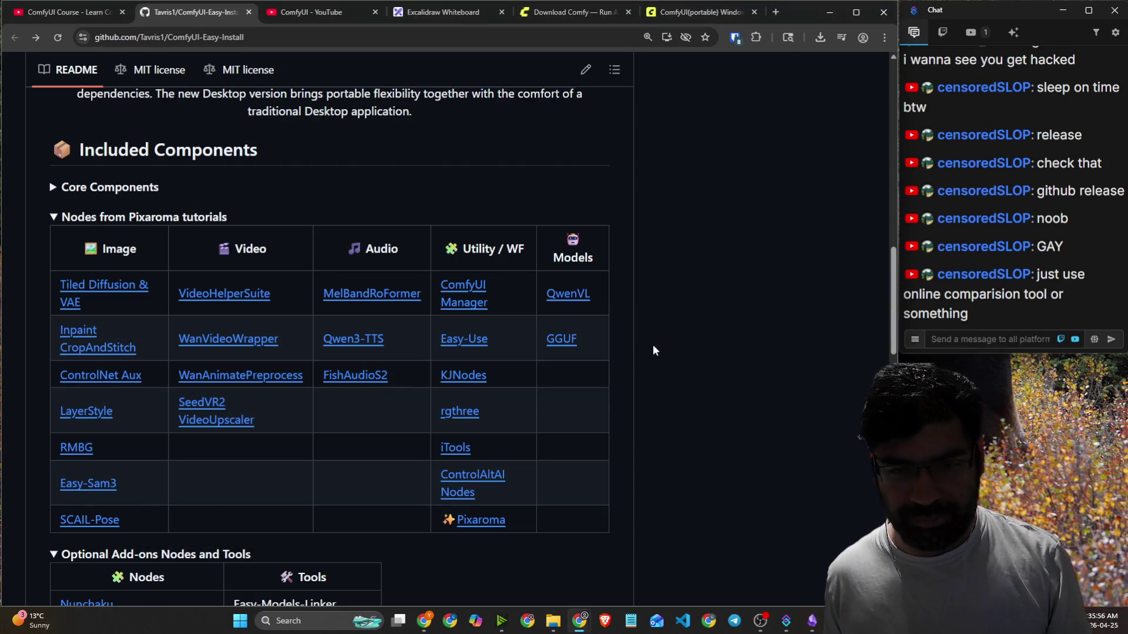
scroll(630, 355, up, 10)
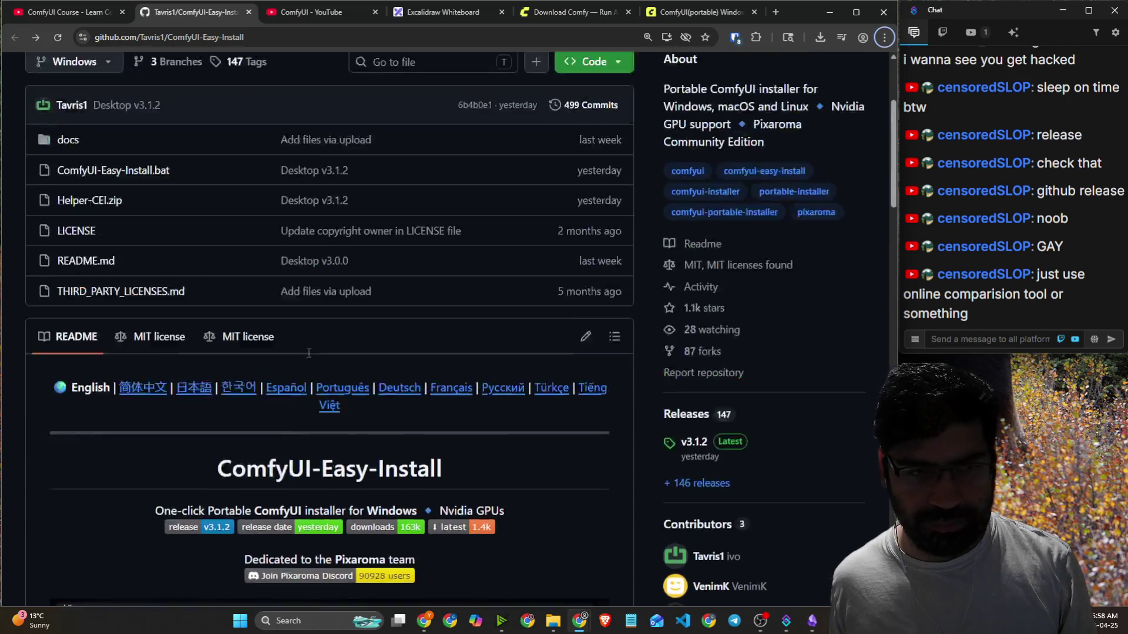
key(alt+Tab)
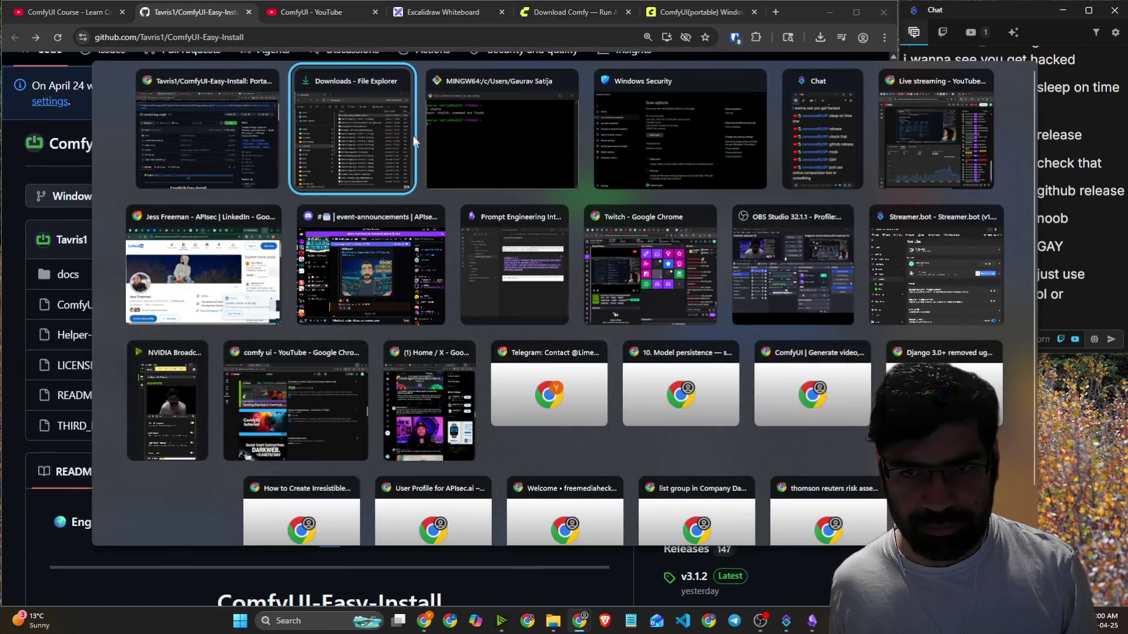
Open the ComfyUI_windows_portable folder and widen the Name column to show full file names.
key(Escape)
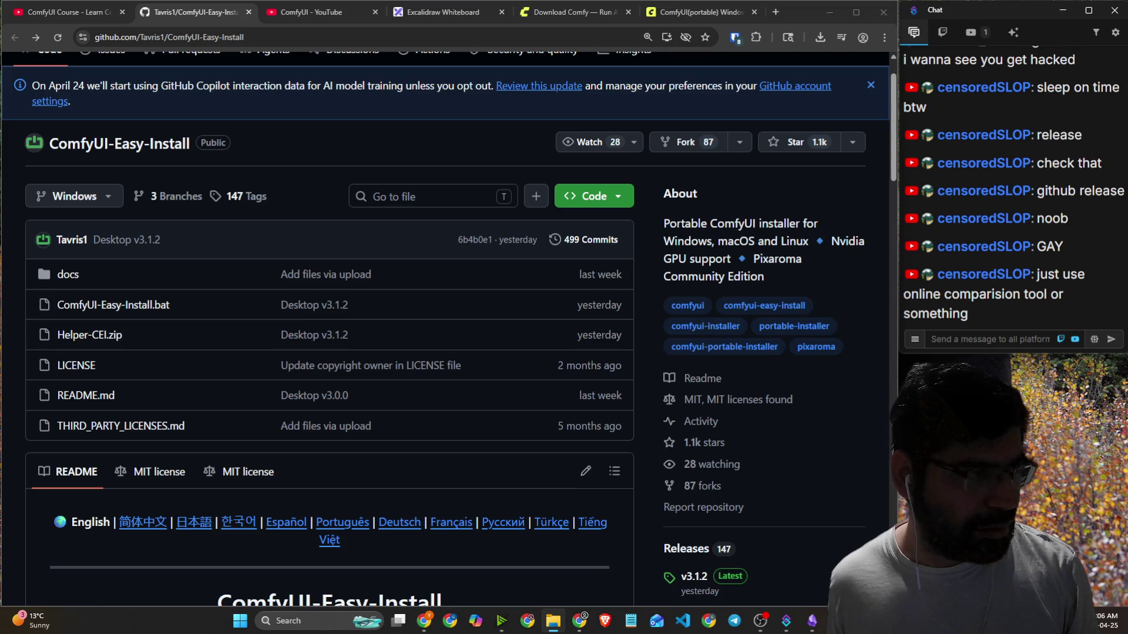
key(alt+Tab)
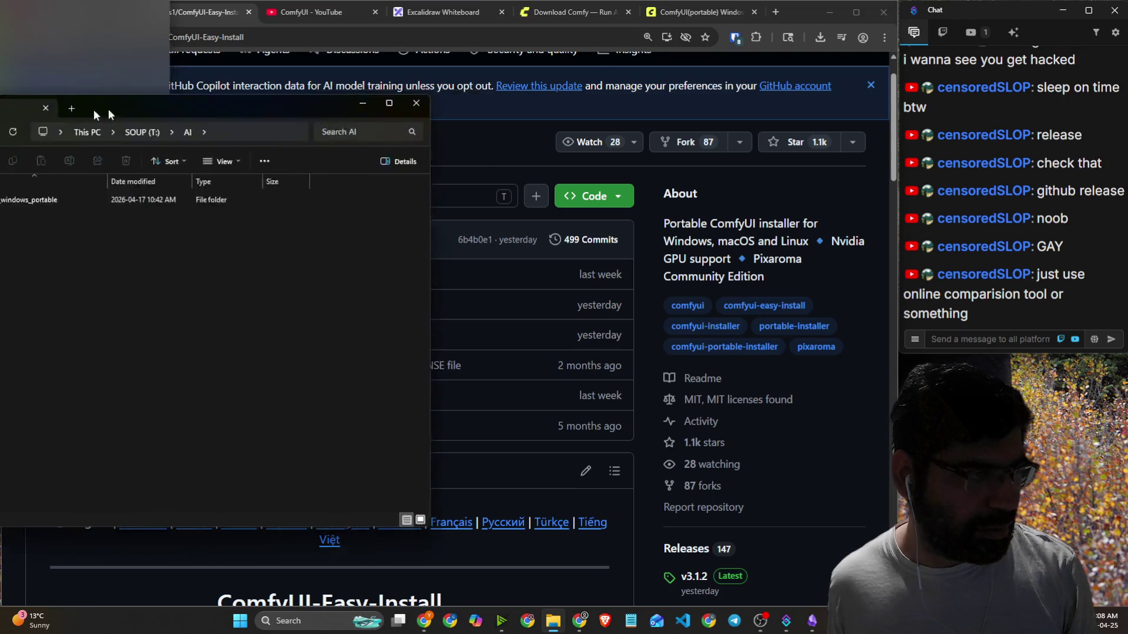
double_click(235, 169)
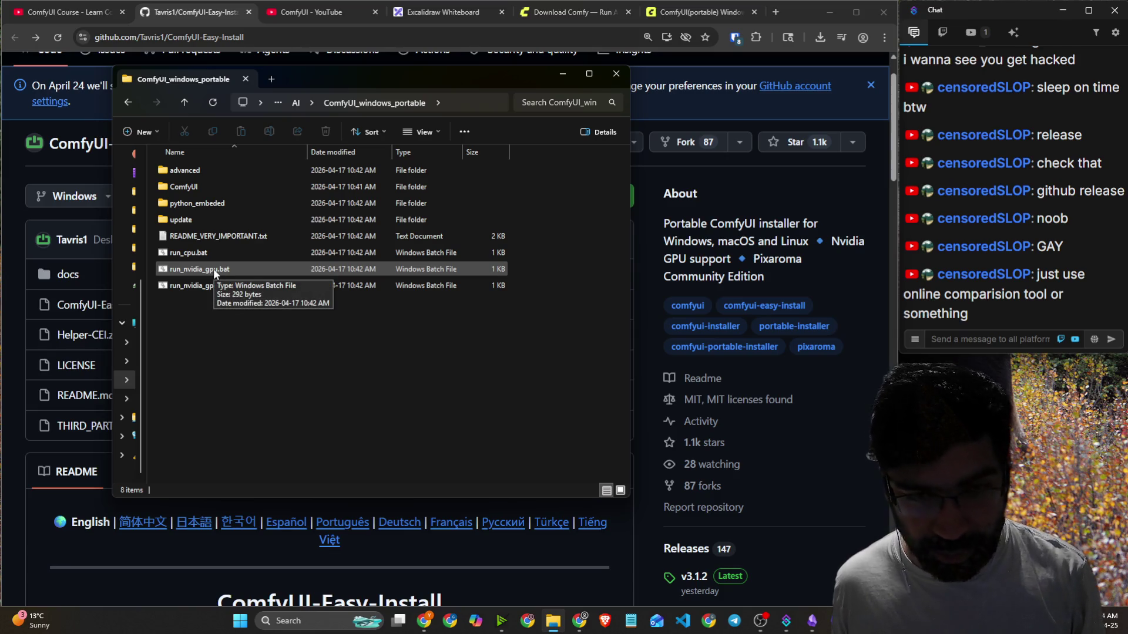
mouse_move(176, 152)
mouse_down()
mouse_move(308, 151)
mouse_move(212, 154)
mouse_up()
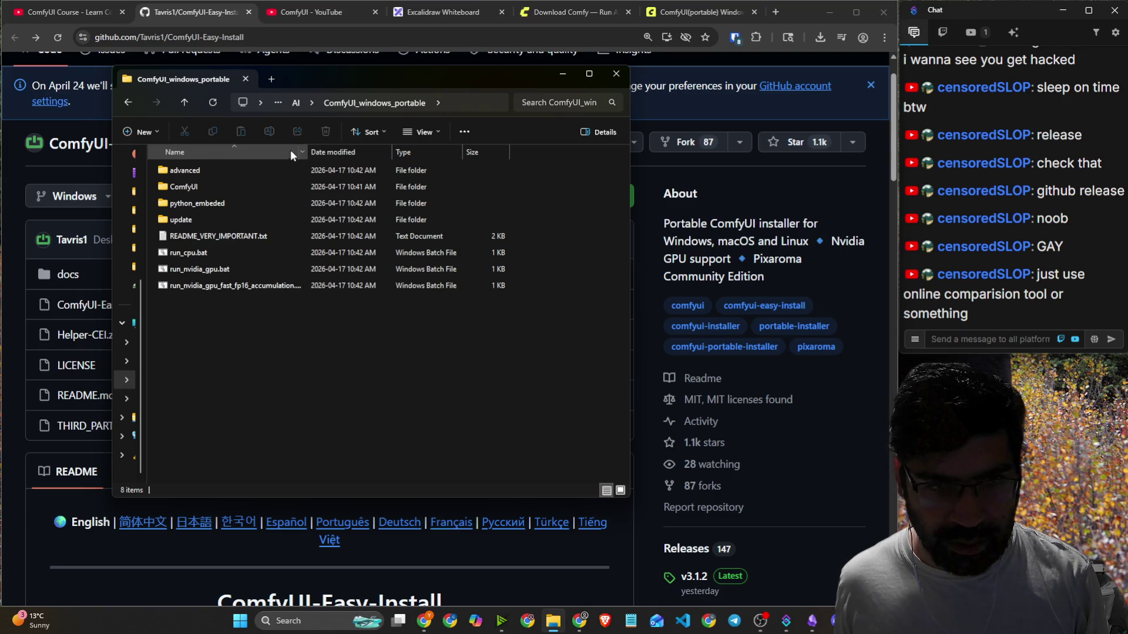
double_click(309, 152)
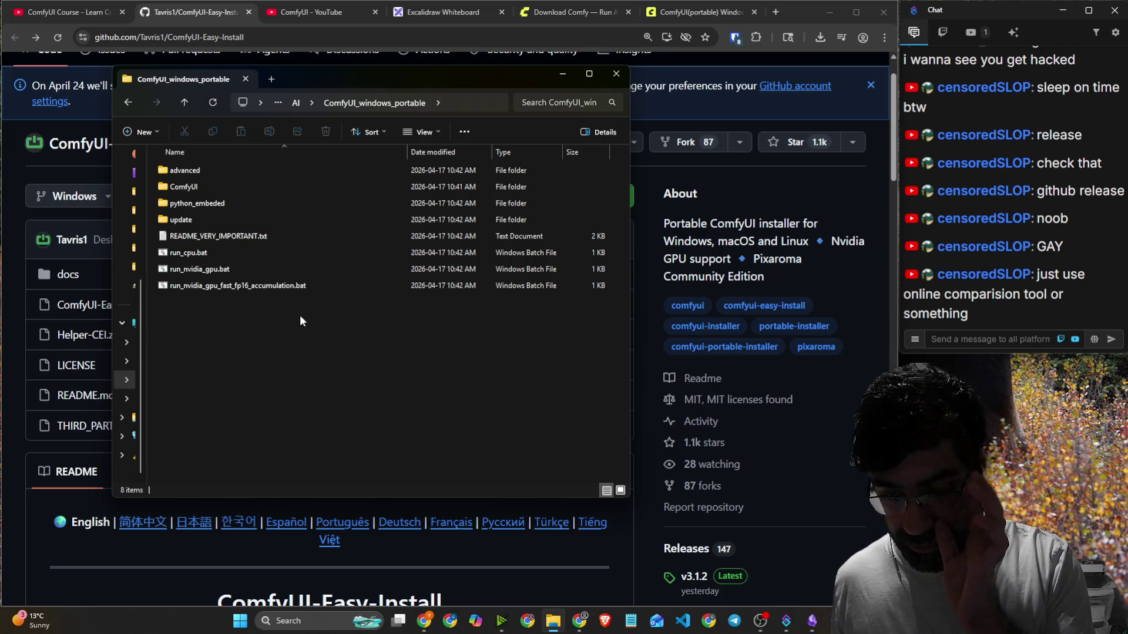
Check the course video's launch step, then run run_nvidia_gpu.bat, allowing it past the security warning.
click(718, 196)
click(62, 12)
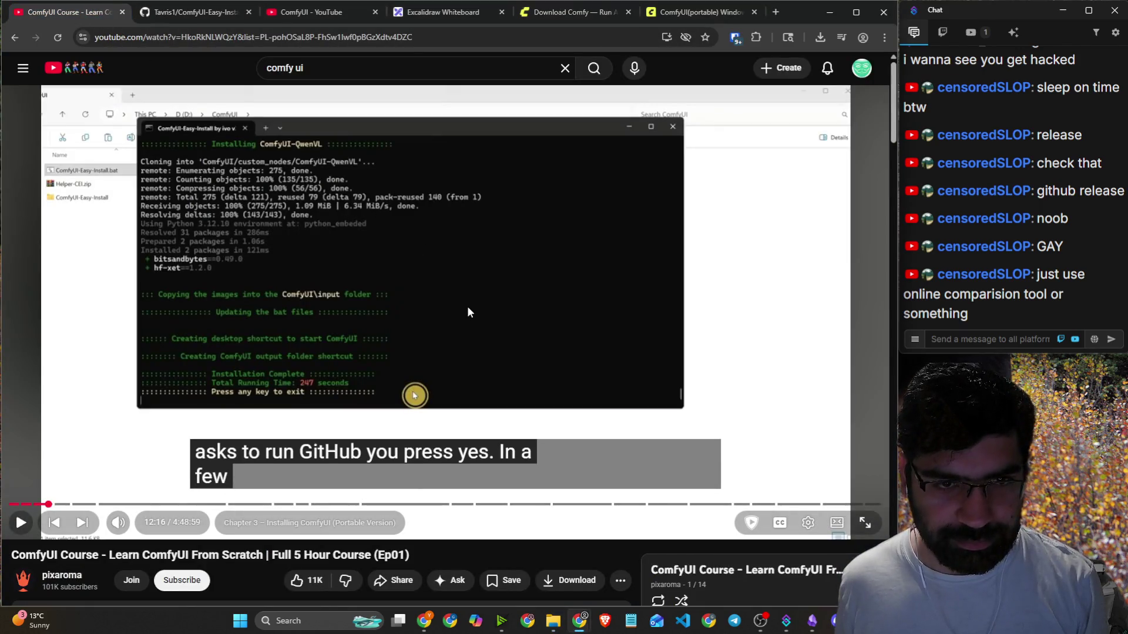
key(alt+Tab)
click(233, 269)
double_click(234, 269)
click(618, 325)
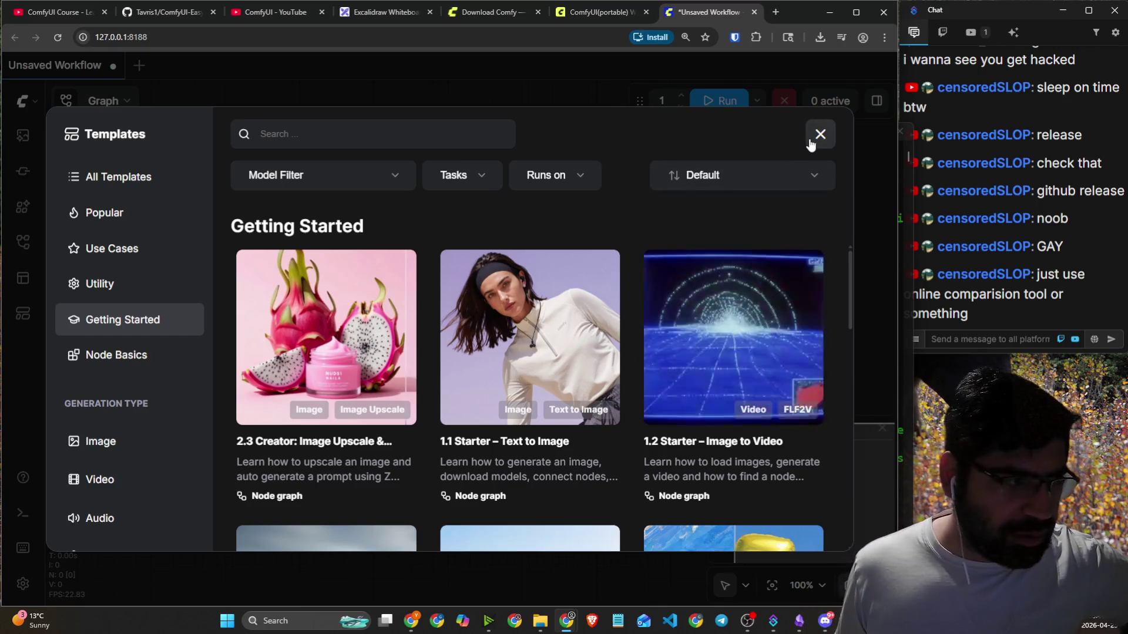
key(alt+Tab)
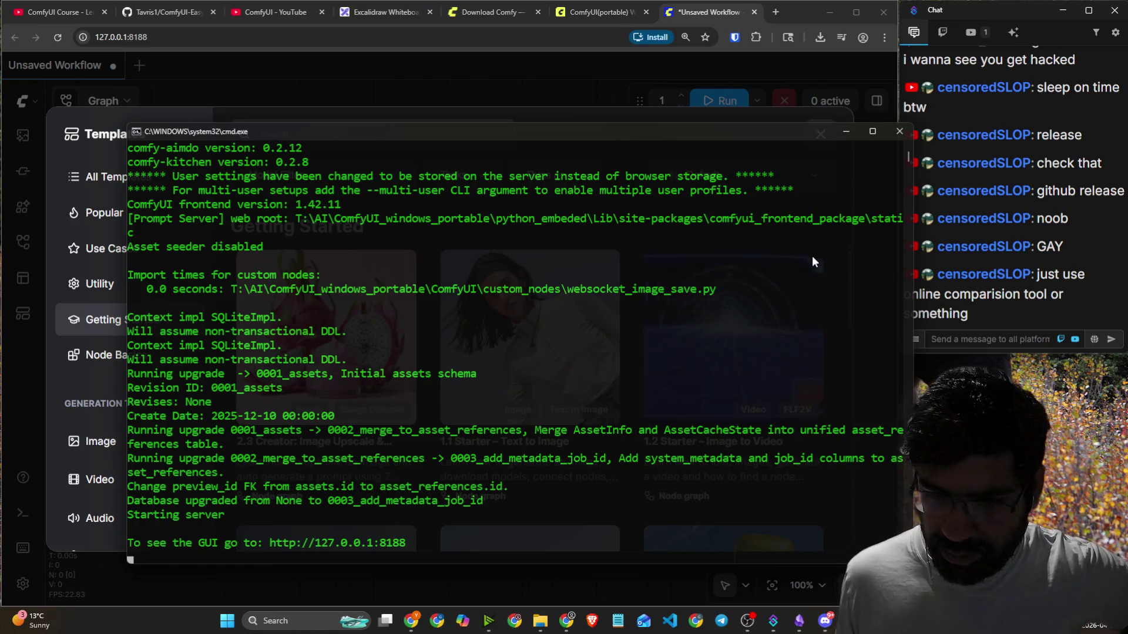
Minimize the server console, browse the starter templates, and return to the ComfyUI-Easy-Install tab.
click(847, 132)
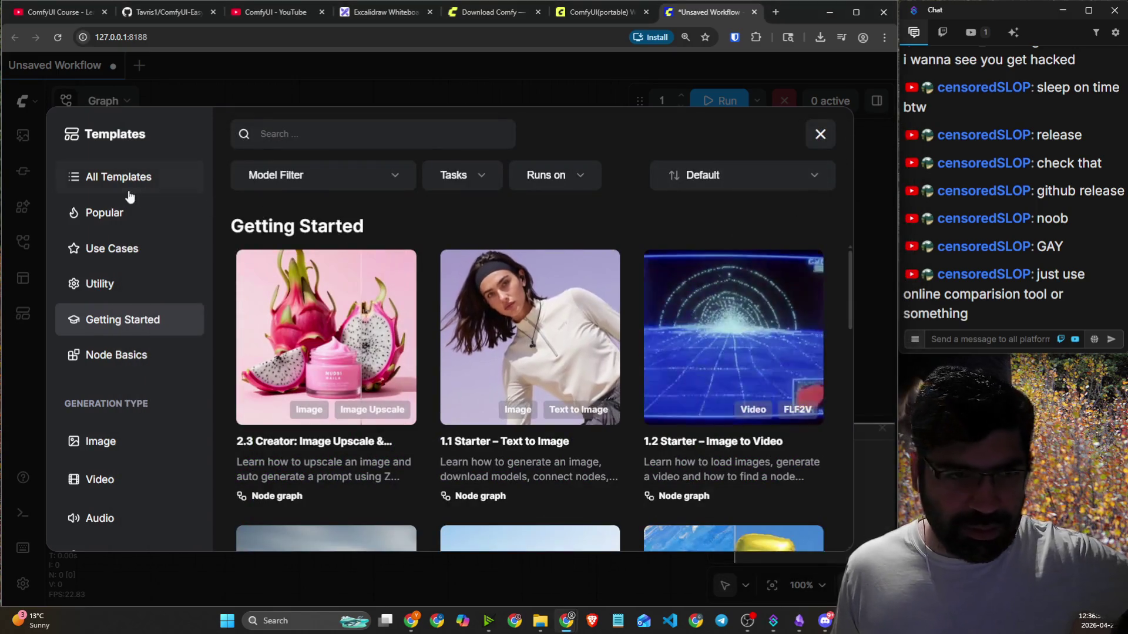
scroll(133, 445, down, 2)
scroll(514, 464, down, 4)
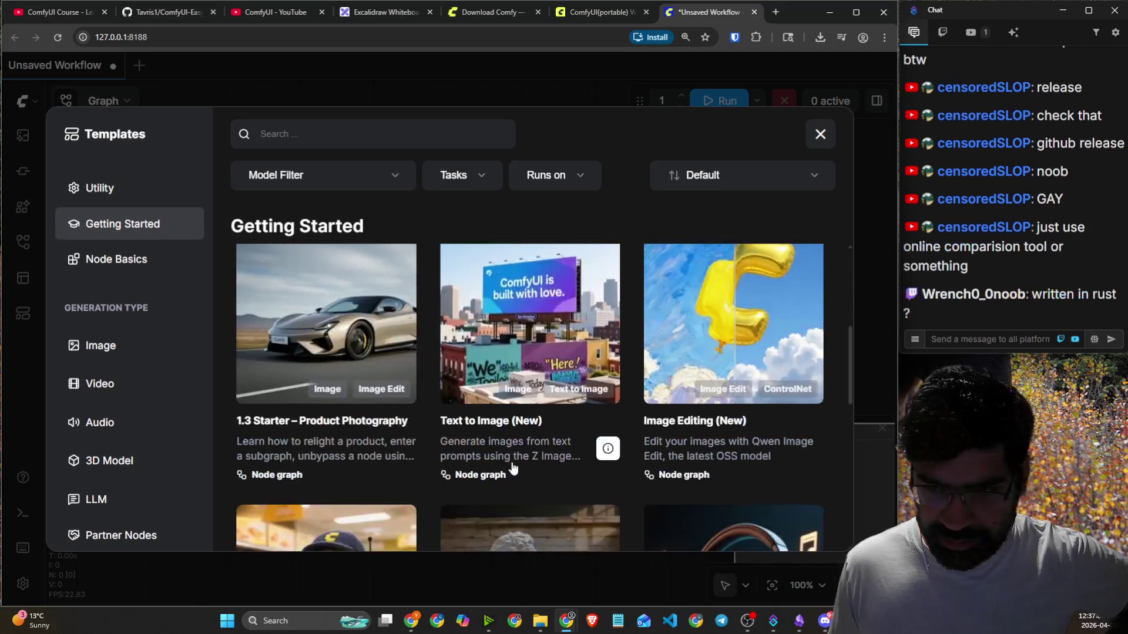
scroll(408, 364, up, 5)
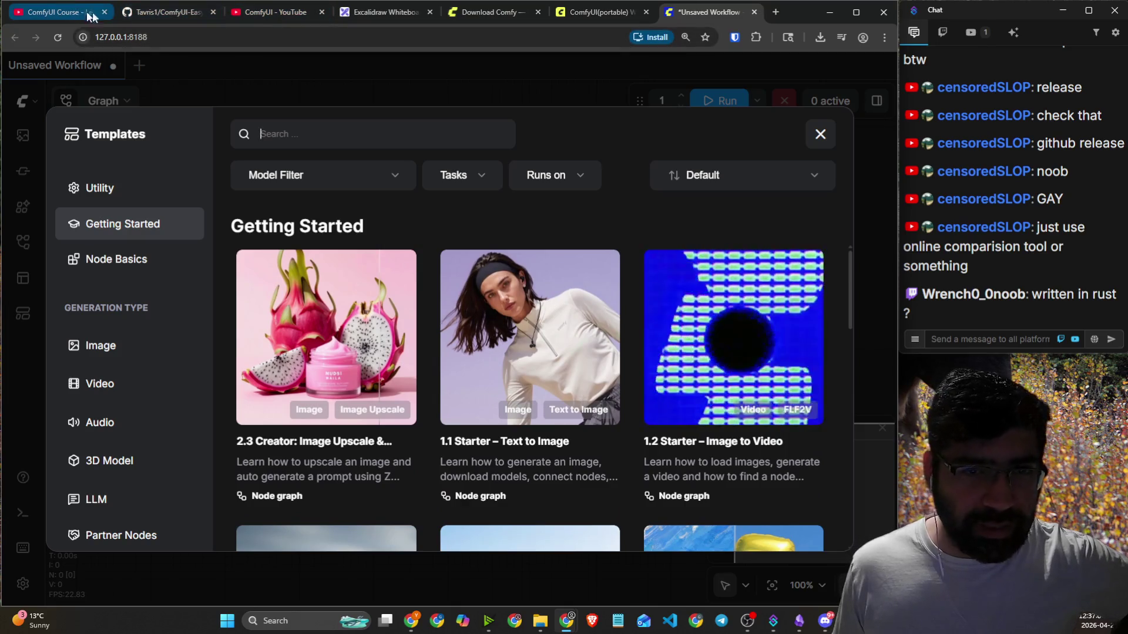
click(179, 13)
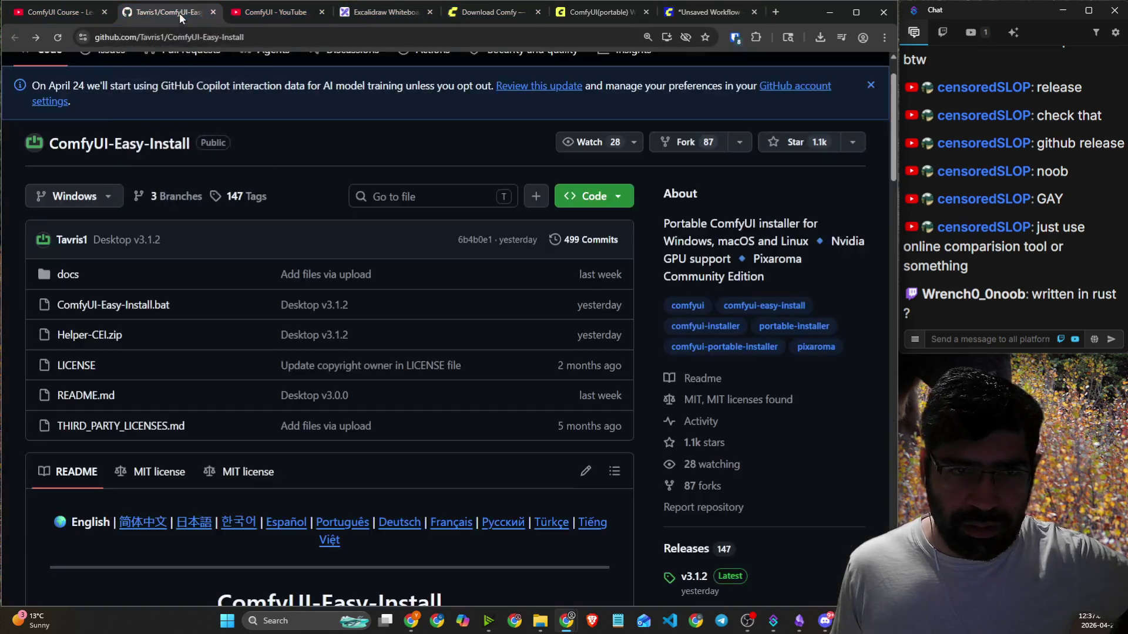
Open the ComfyUI portable Windows docs page from the 'comfy ui' address suggestions.
scroll(347, 124, up, 1)
click(285, 38)
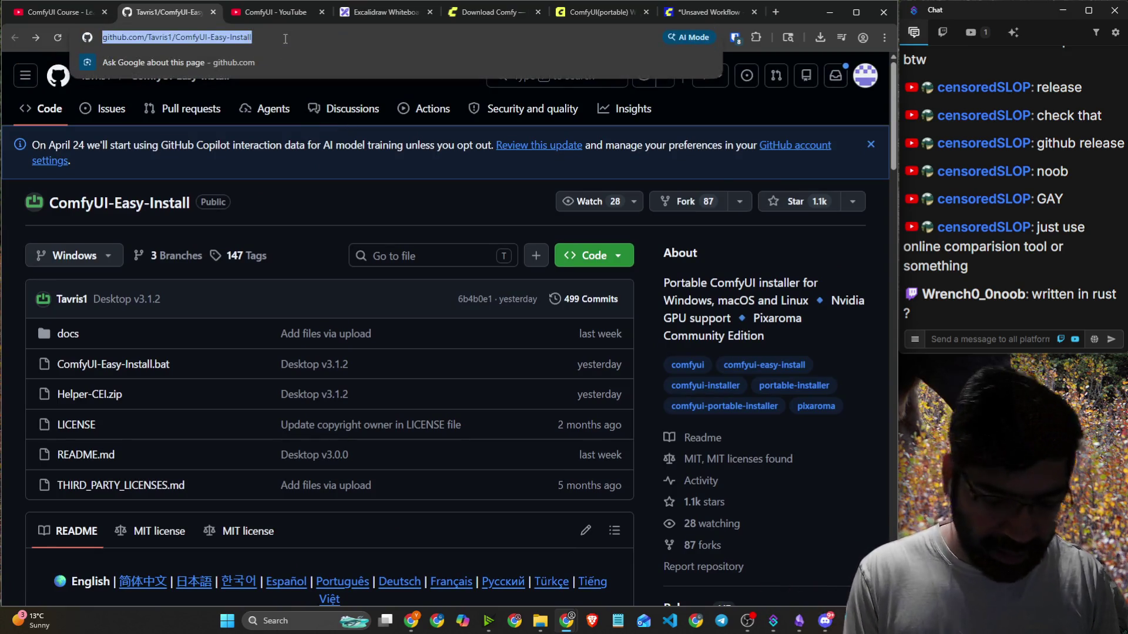
text(com)
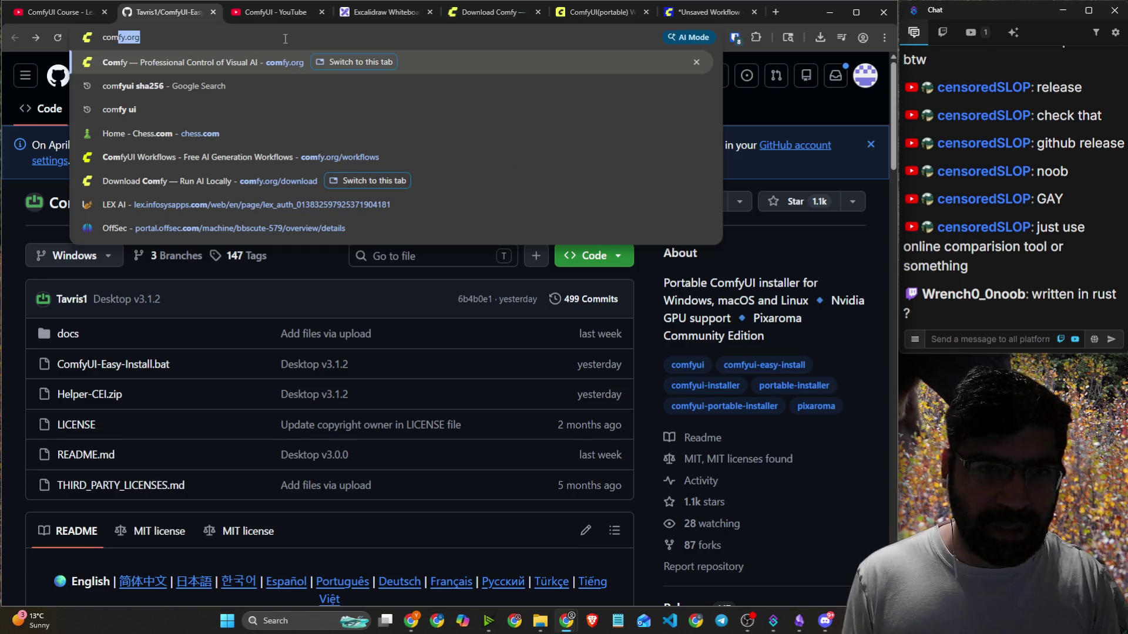
key(Down)
key(Up)
key(Up)
key(Down)
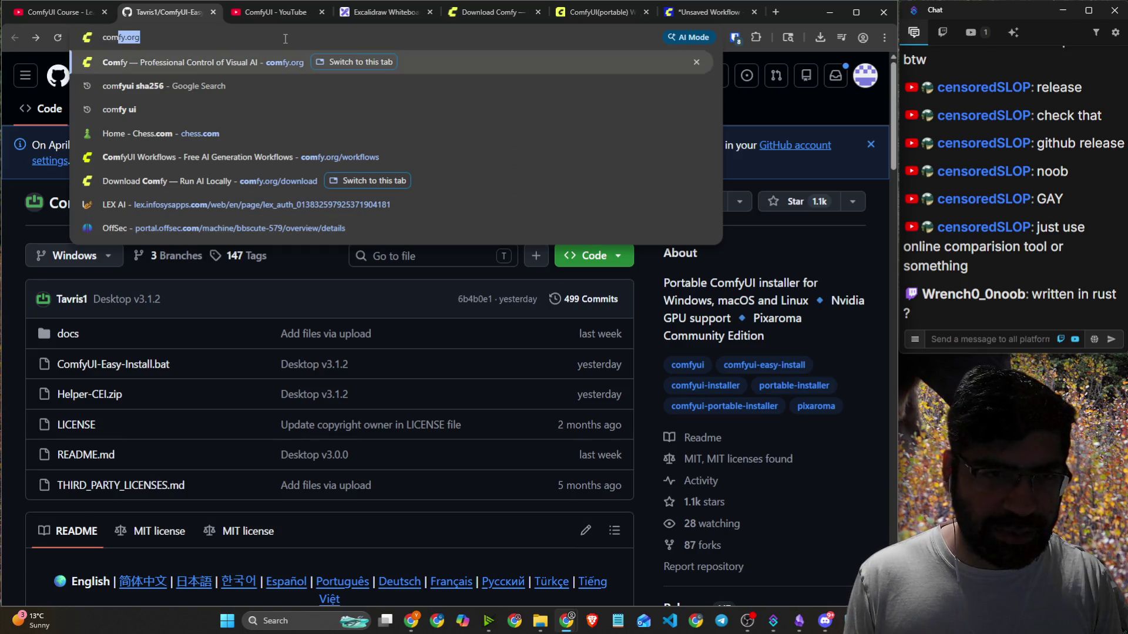
text(fy ui)
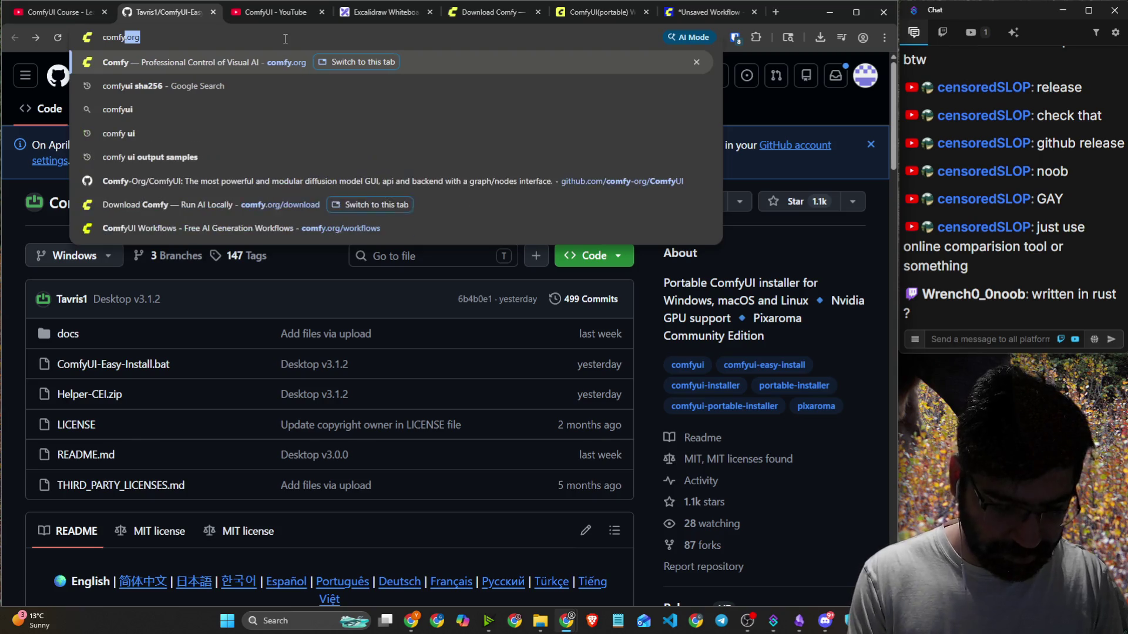
key(Up)
key(Up)
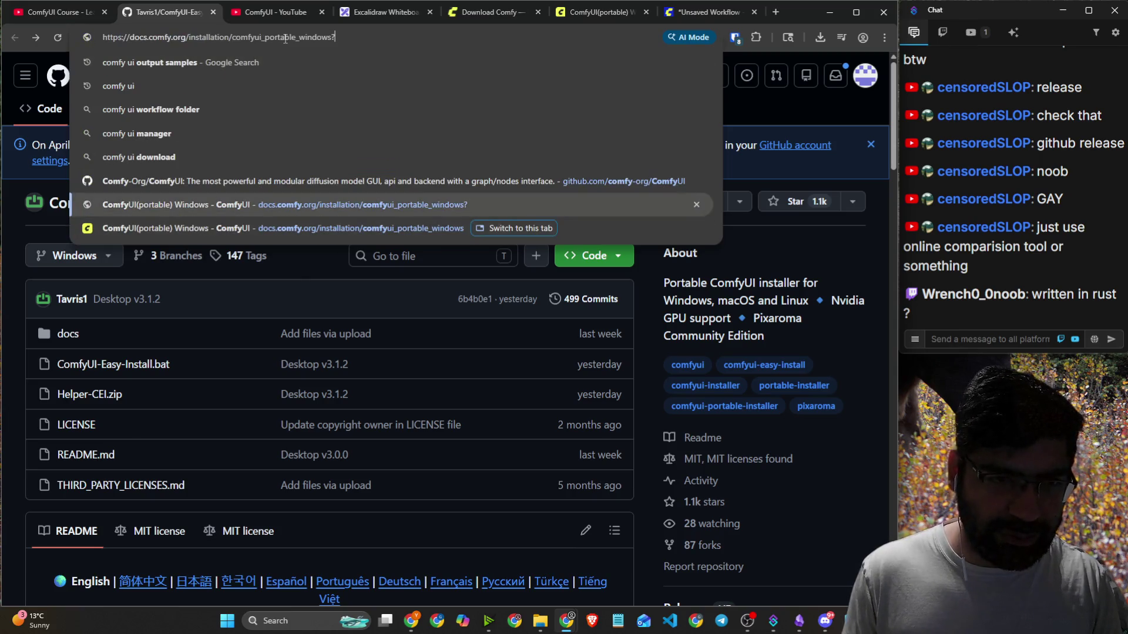
key(Return)
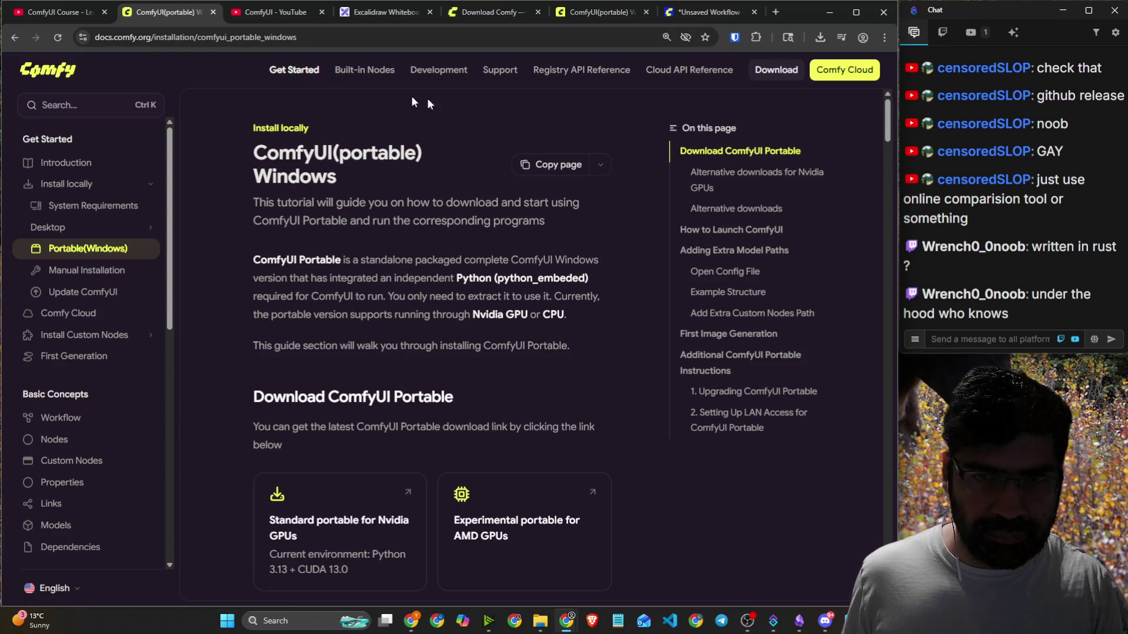
scroll(421, 276, down, 2)
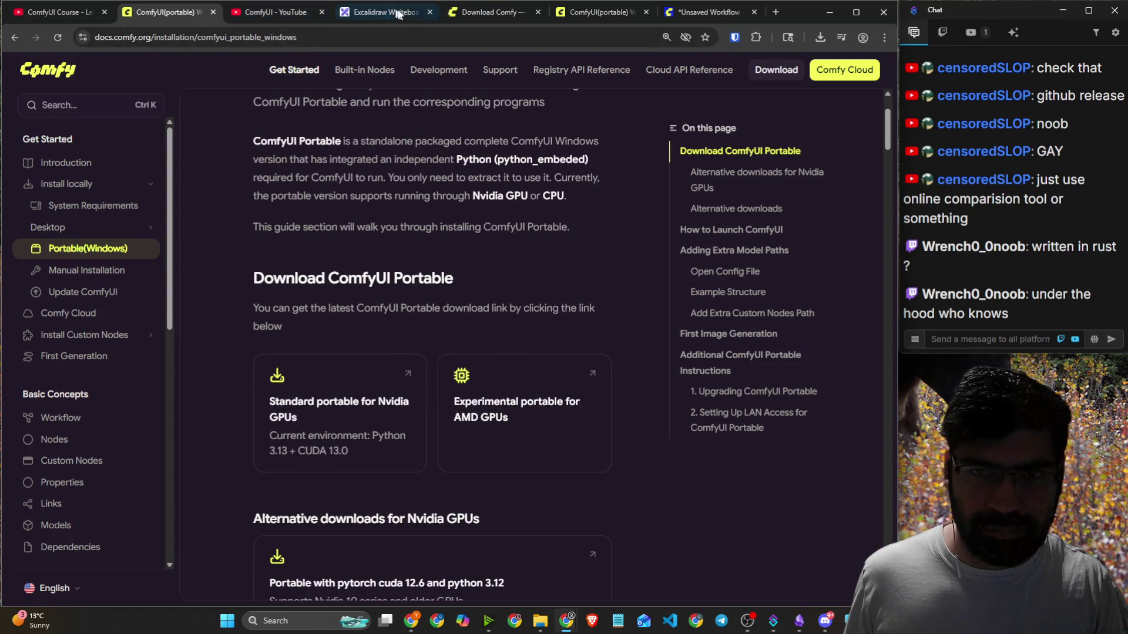
click(705, 12)
click(157, 13)
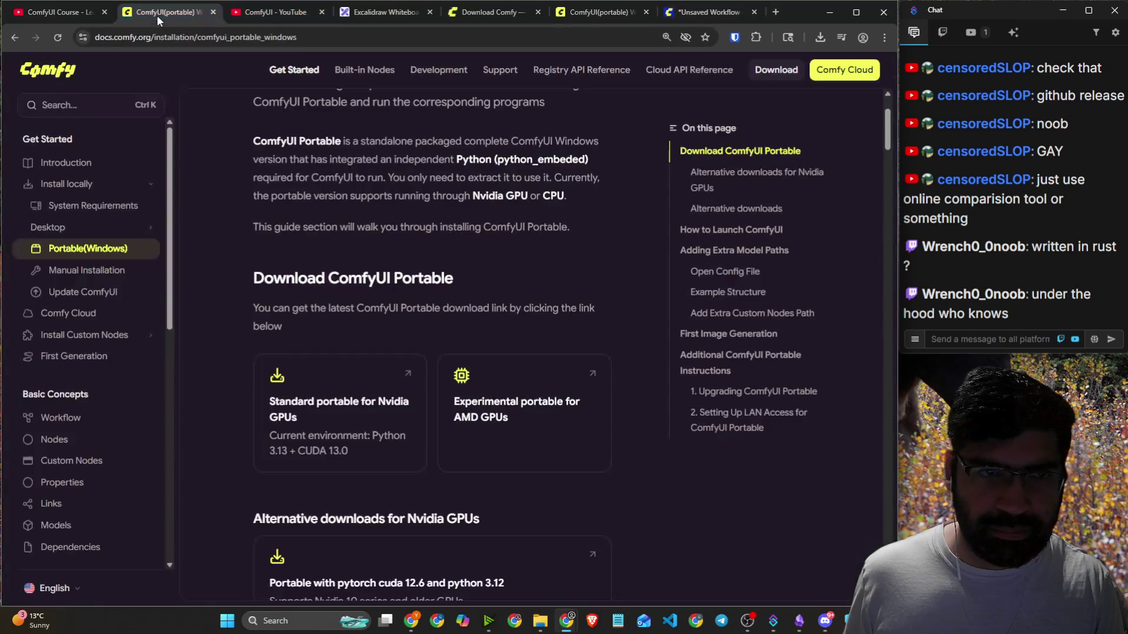
Enter 'release' in the address bar and open the Comfy-Org/ComfyUI releases suggestion.
click(165, 38)
text(gith)
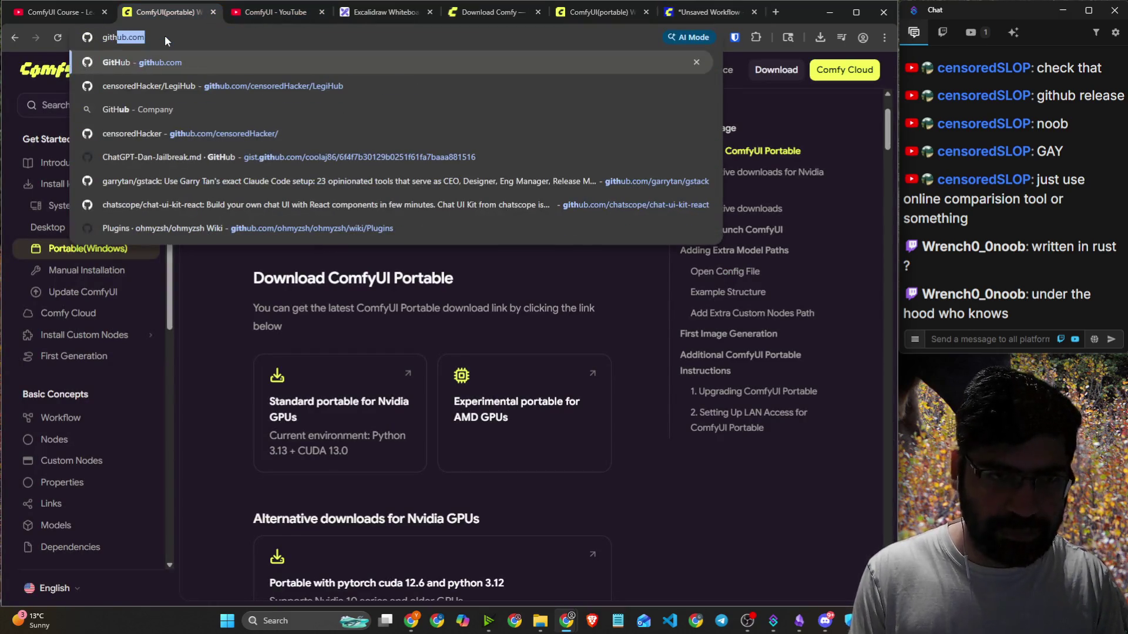
text(ub.com/cpm,)
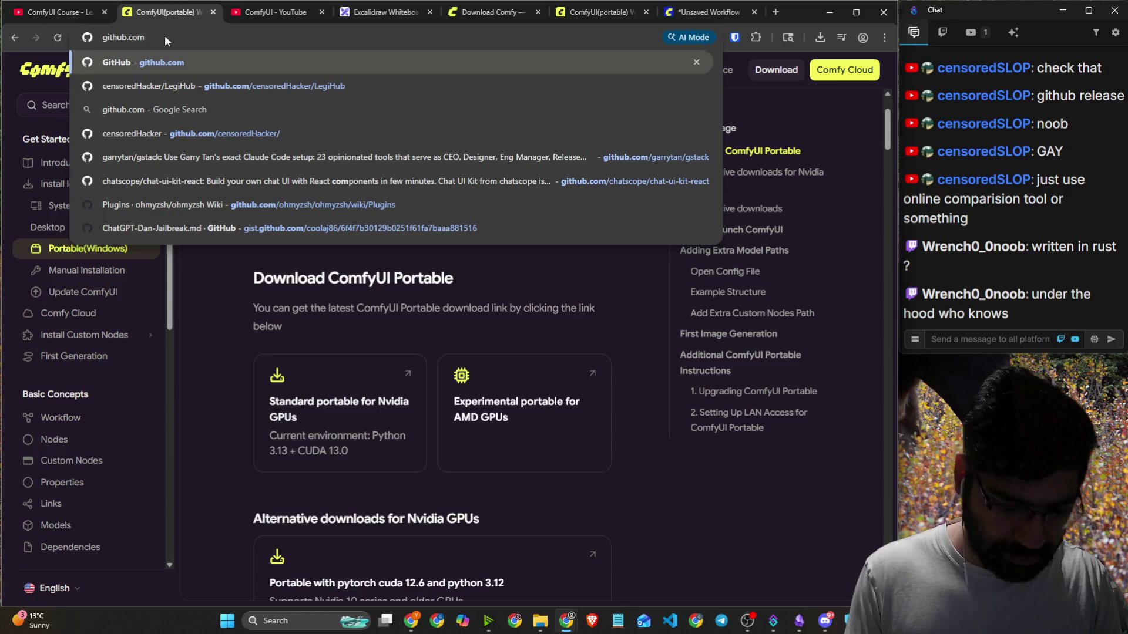
key(BackSpace)
key(BackSpace)
key(BackSpace)
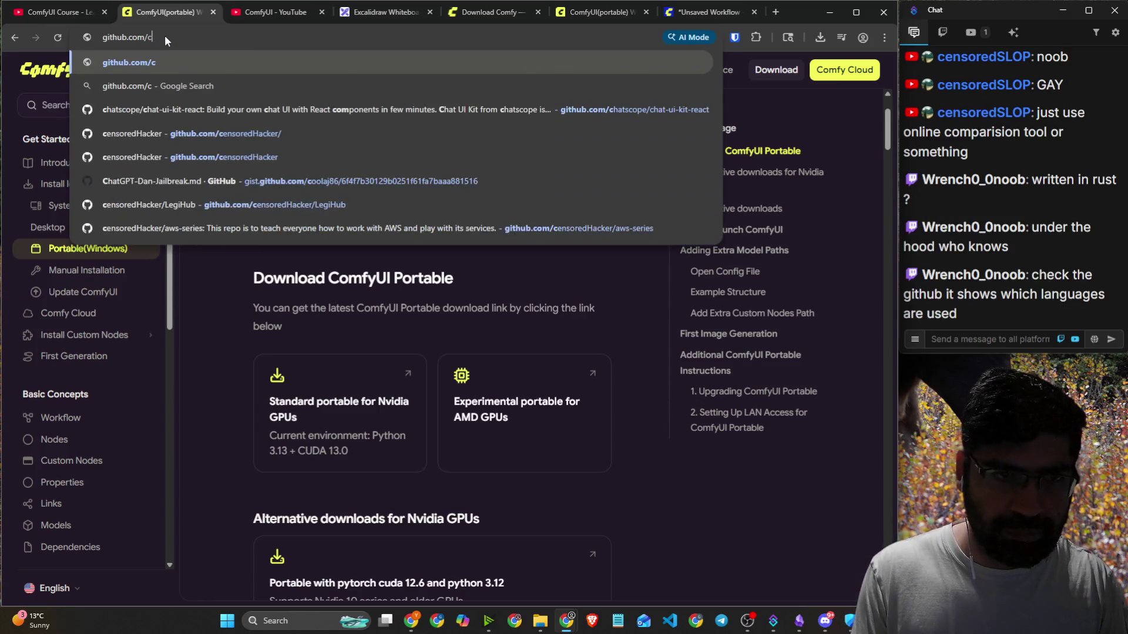
key(BackSpace)
key(BackSpace)
key(BackSpace)
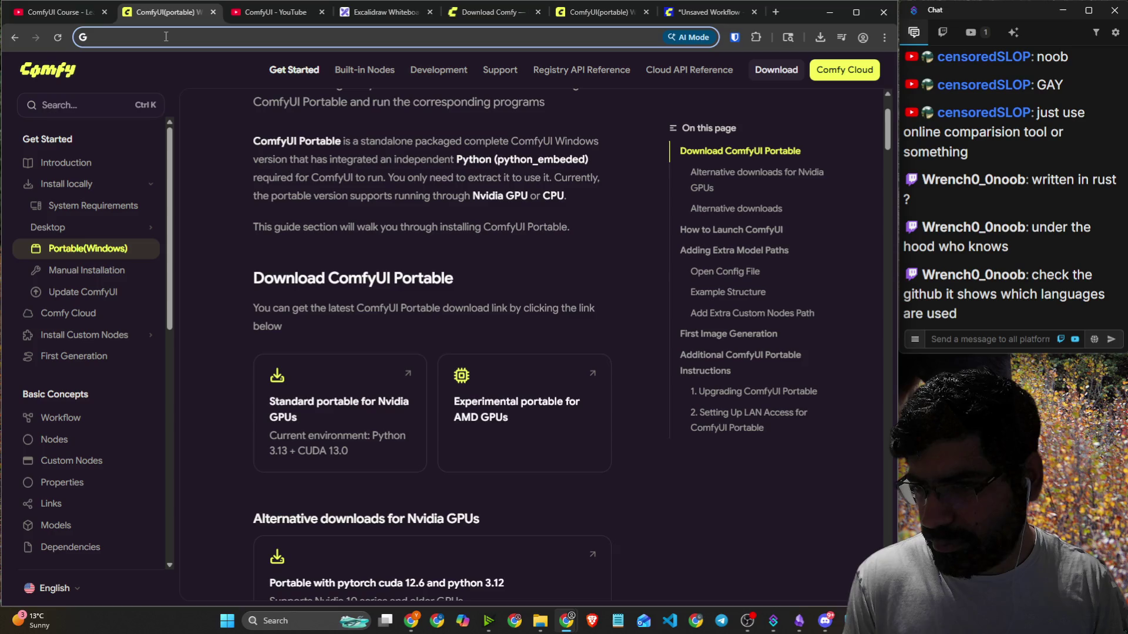
text(res)
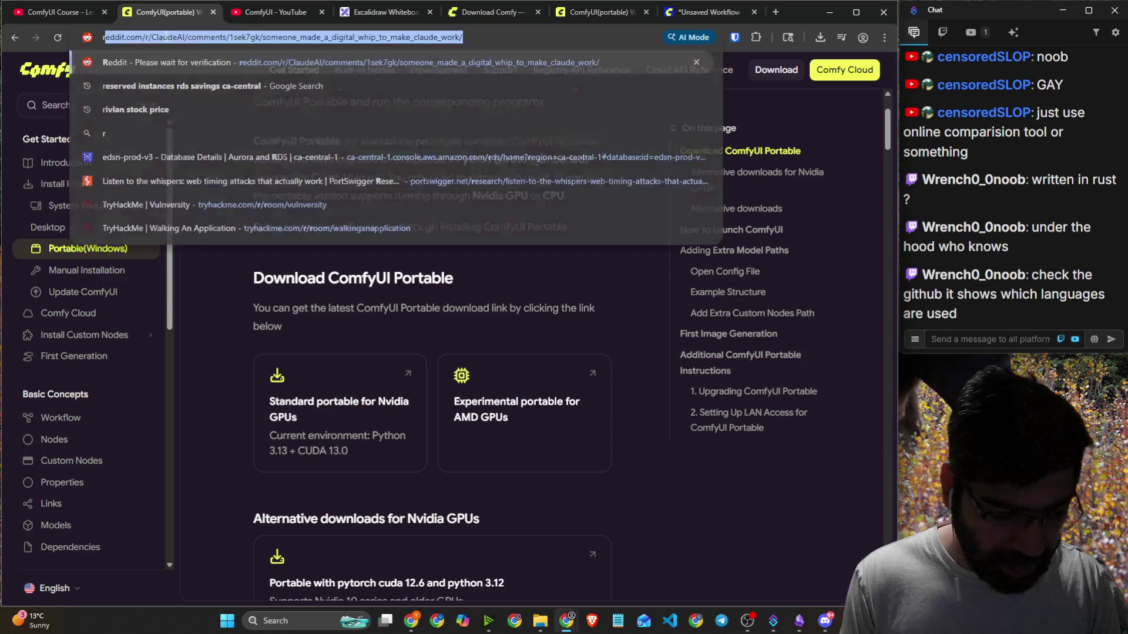
key(BackSpace)
key(BackSpace)
text(d)
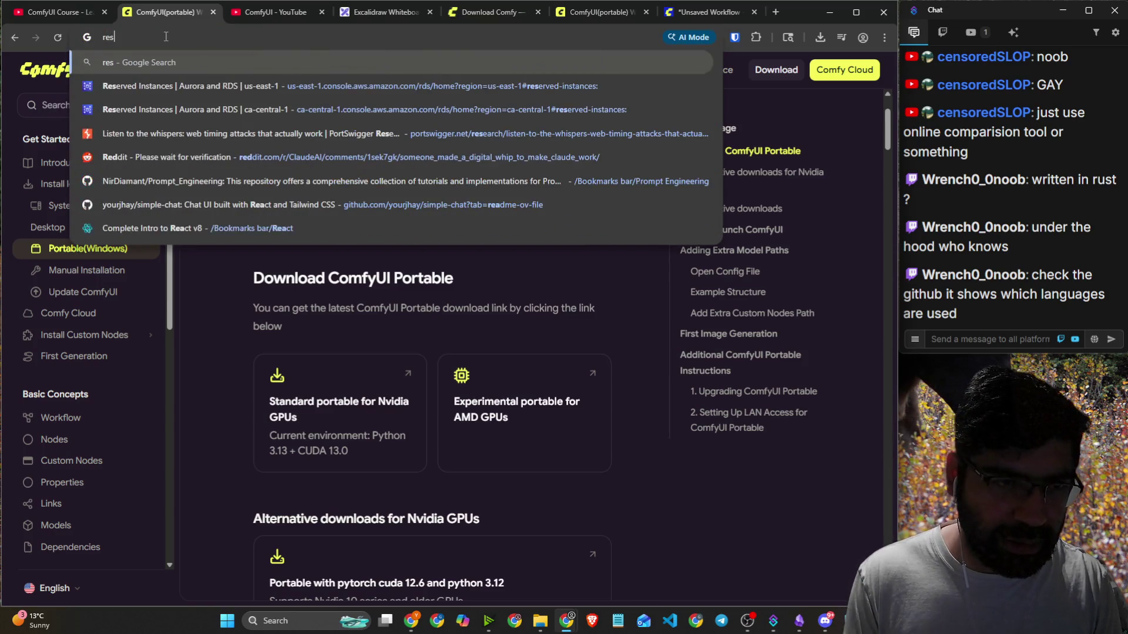
key(BackSpace)
text(s)
key(BackSpace)
key(BackSpace)
text(:)
key(BackSpace)
text(lease)
key(Down)
key(Down)
key(Down)
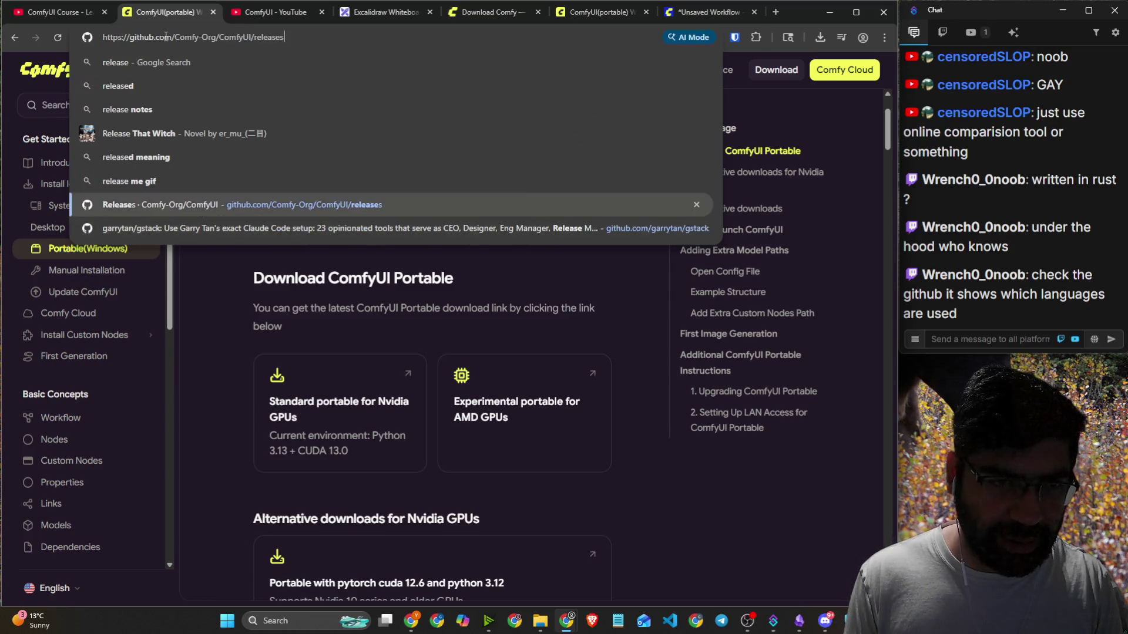
key(Return)
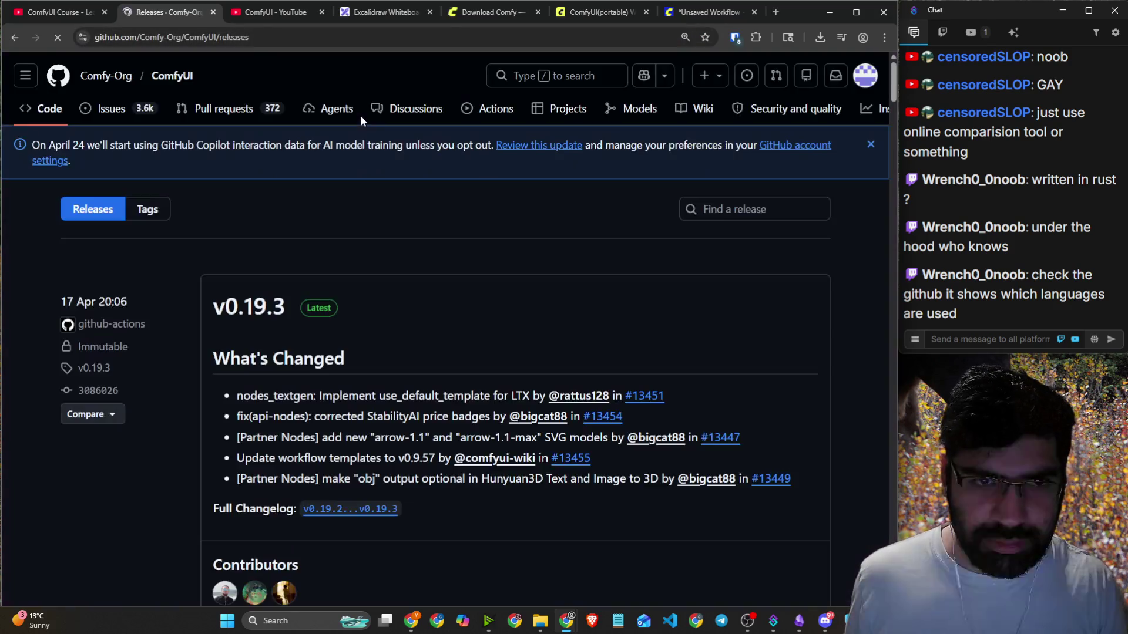
Browse the main ComfyUI repository page, then go back twice to the portable Windows guide.
click(171, 75)
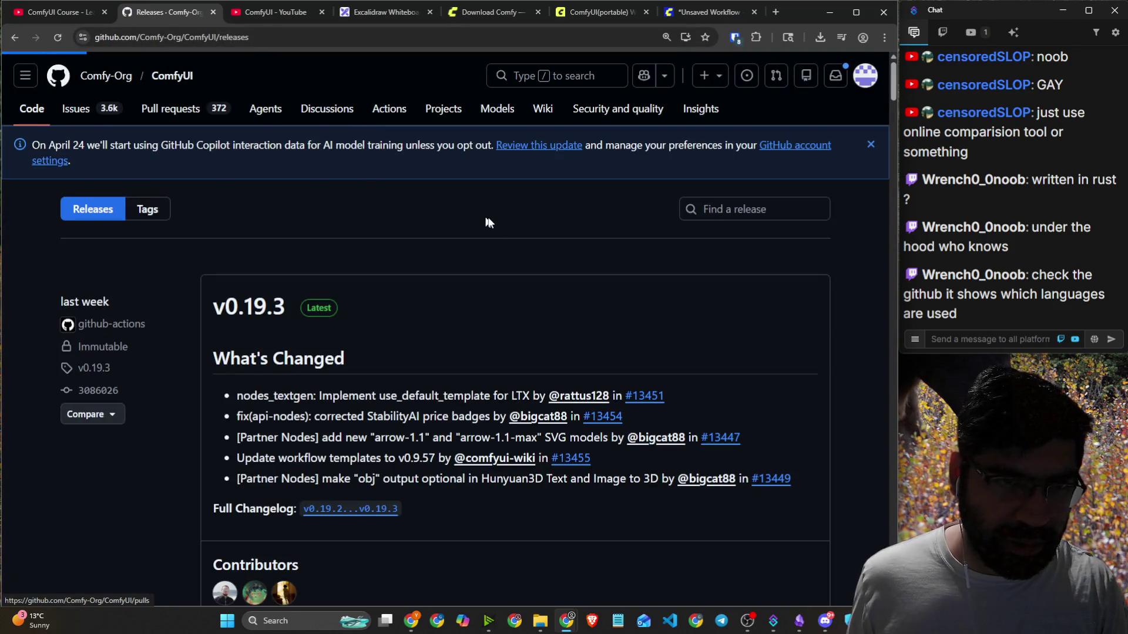
scroll(708, 280, down, 2)
scroll(708, 279, down, 6)
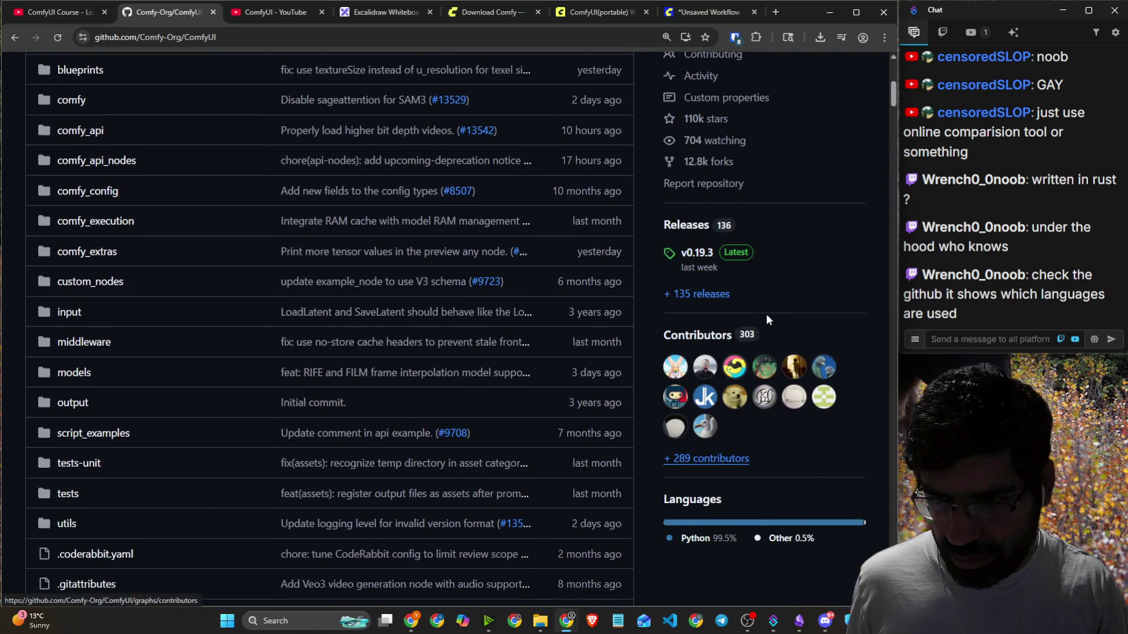
scroll(766, 314, down, 4)
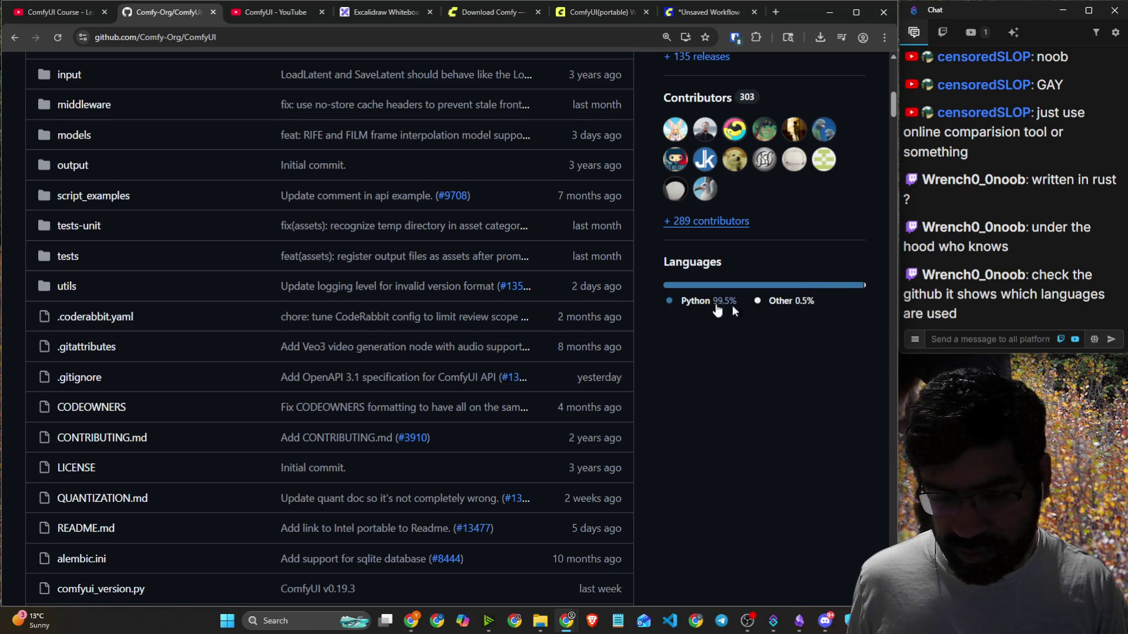
scroll(761, 315, down, 15)
scroll(304, 254, up, 6)
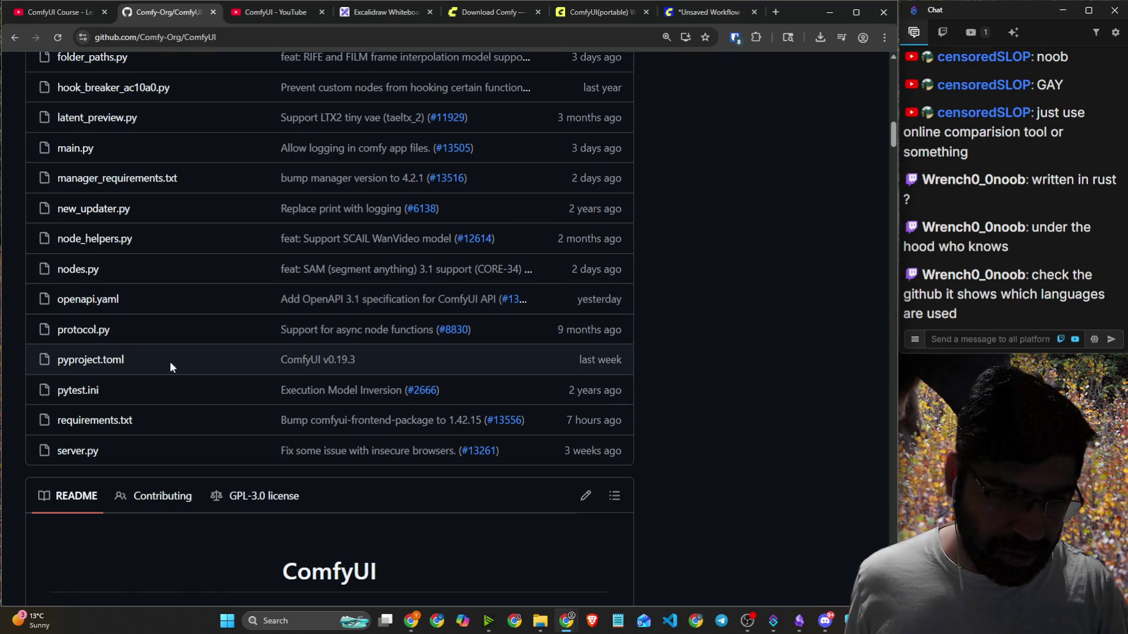
scroll(224, 373, up, 12)
scroll(224, 373, up, 8)
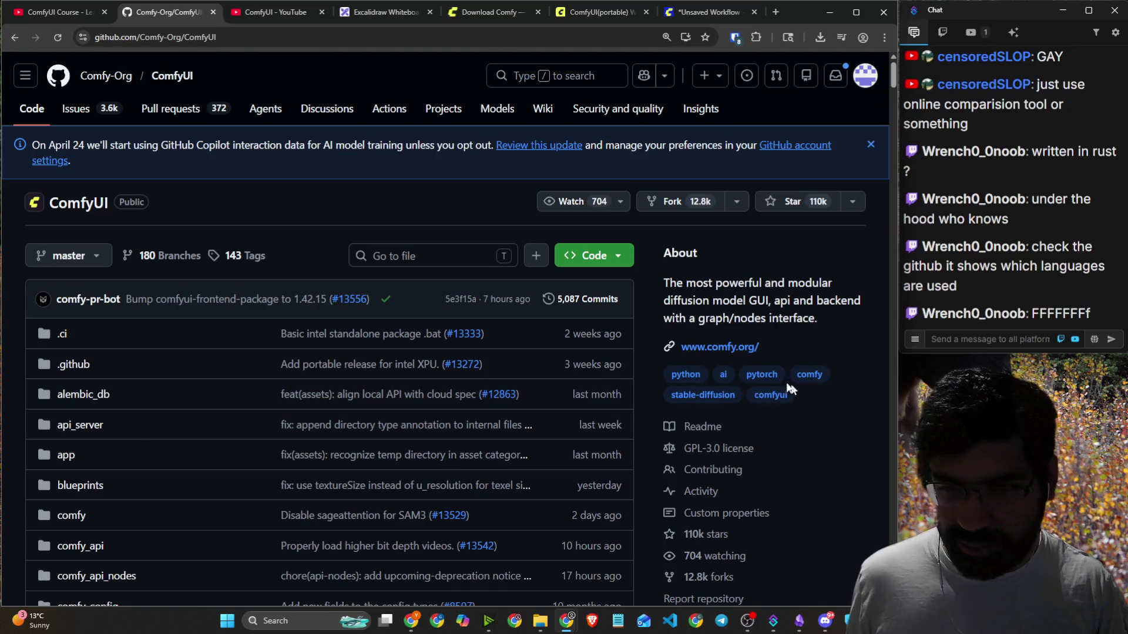
click(17, 37)
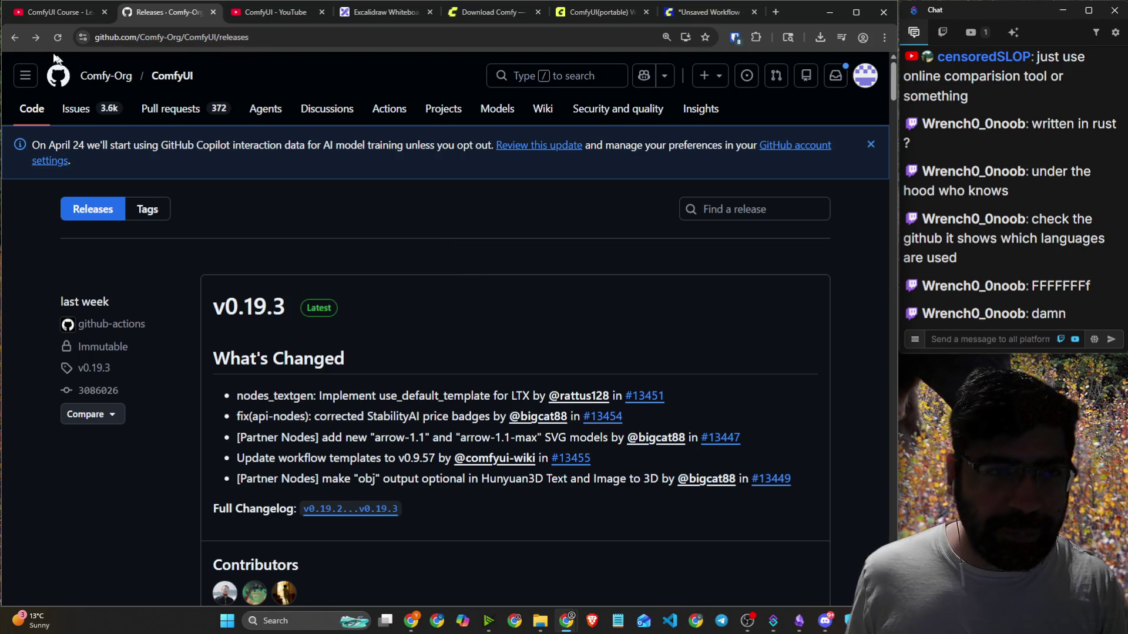
click(21, 38)
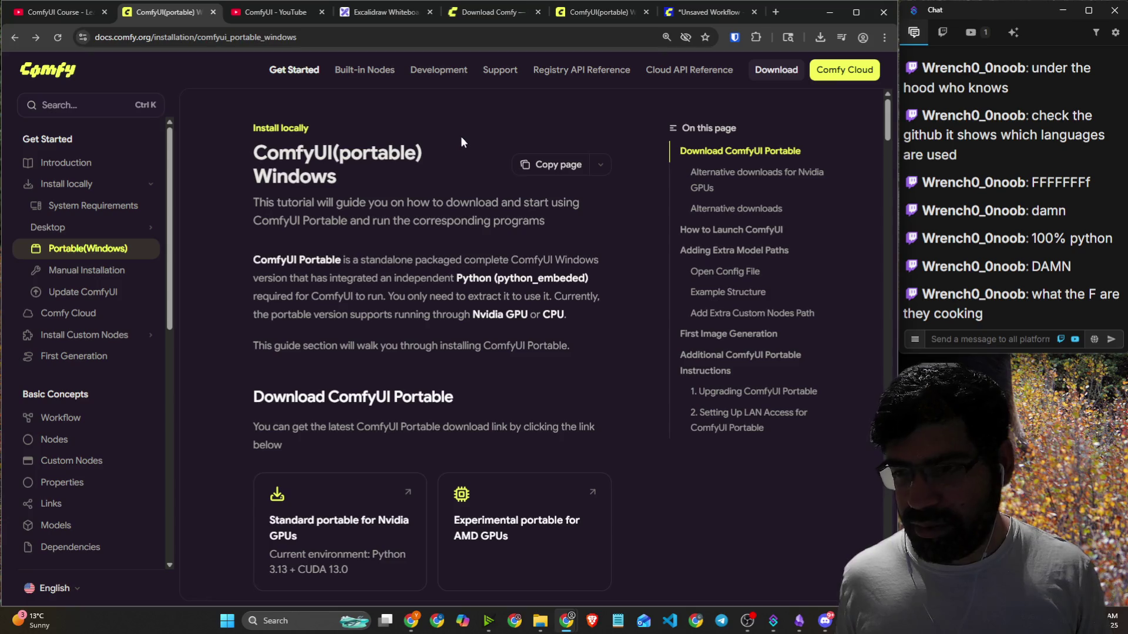
Search Google for 'comfy ui valuation' in a new tab and glance at the LinkedIn funding post.
click(776, 12)
text(comfy ui valuation)
key(Return)
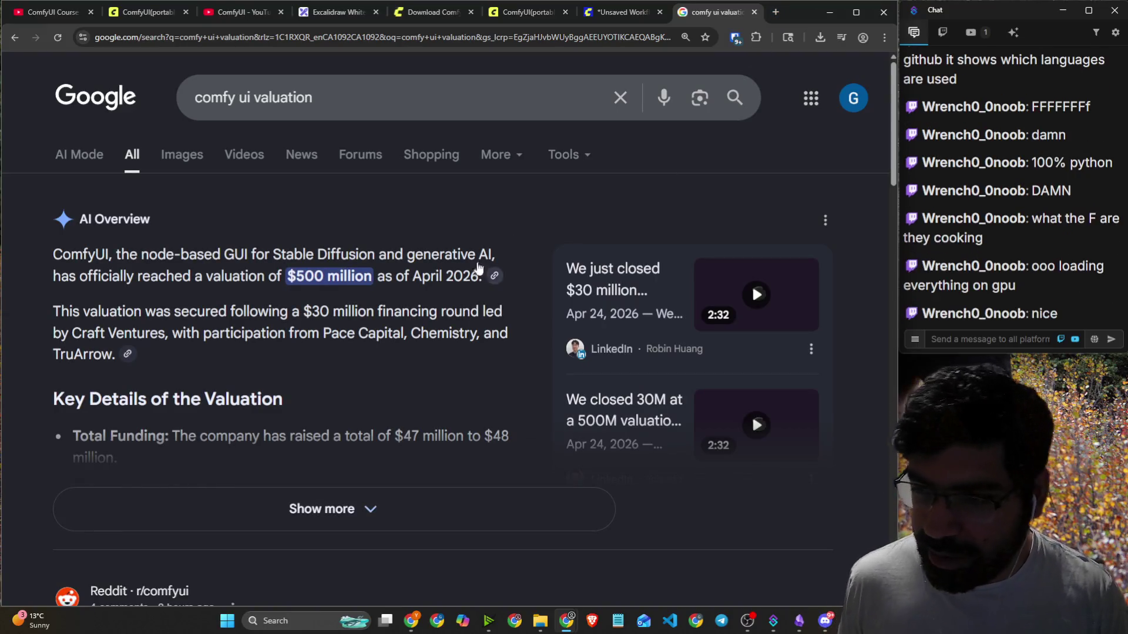
click(580, 274)
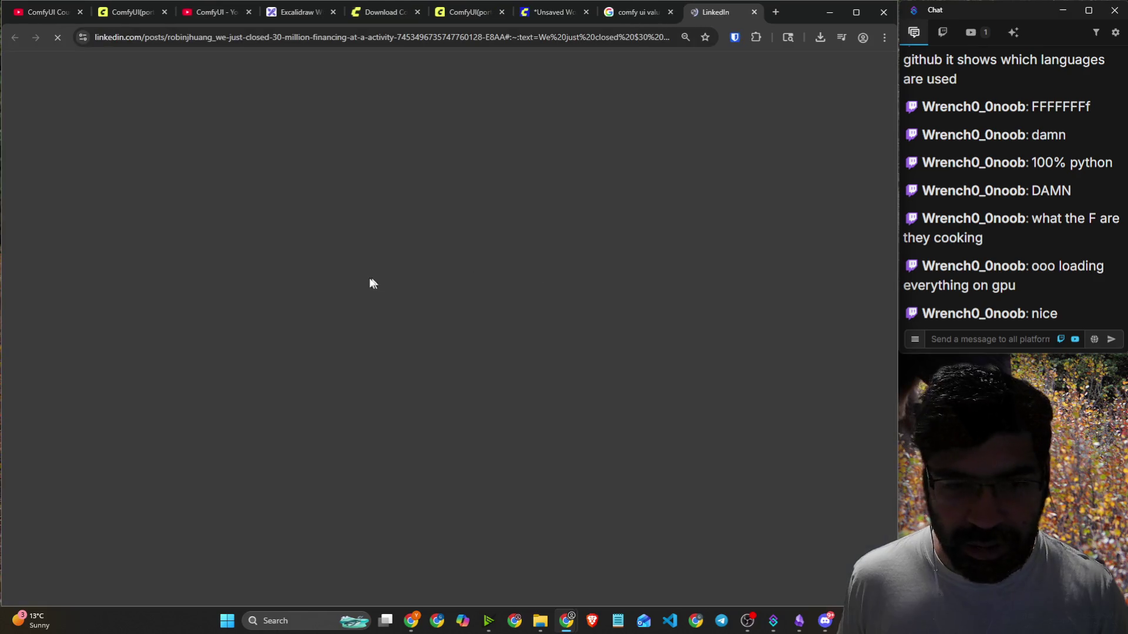
click(754, 13)
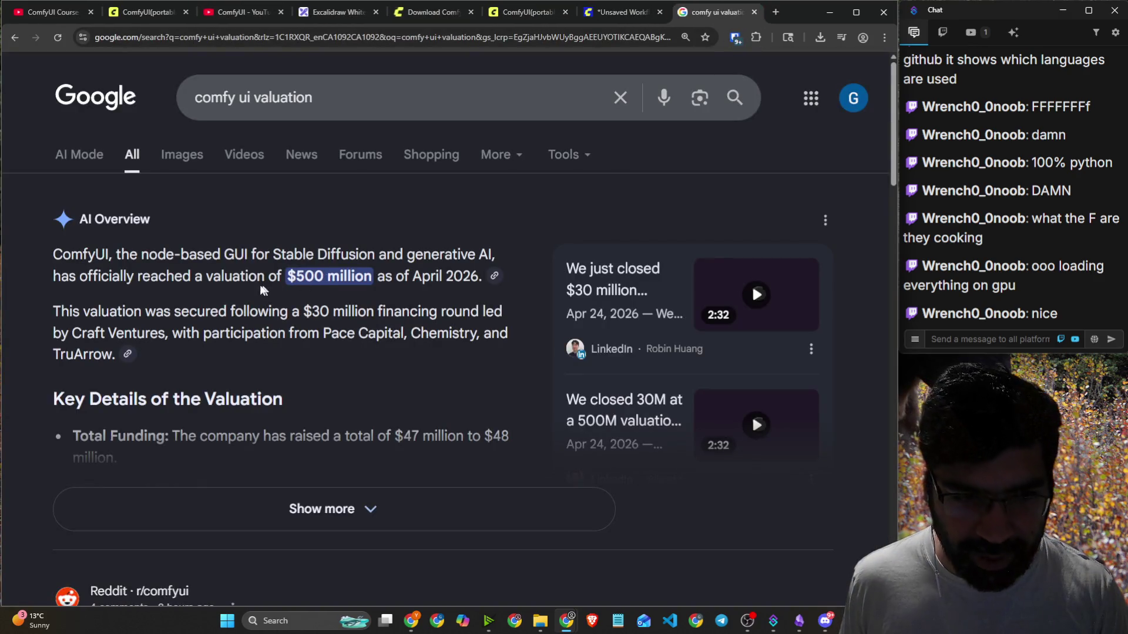
Read the AI Overview on the $30 million round and its investors, expand it, then close the tab.
drag(172, 312, 482, 312)
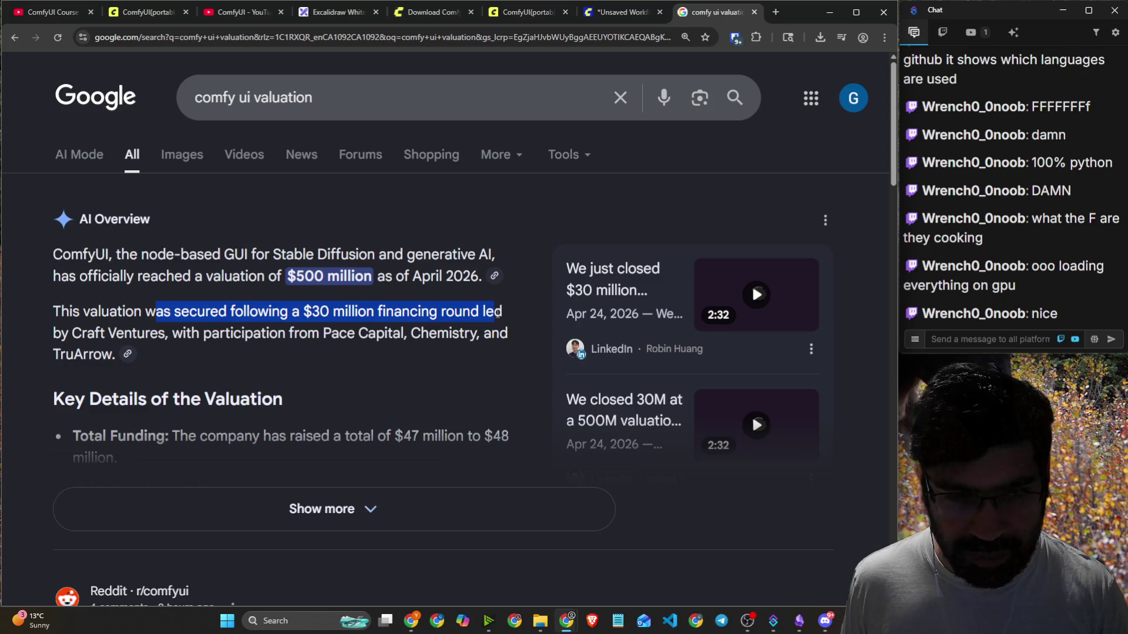
drag(204, 334, 454, 332)
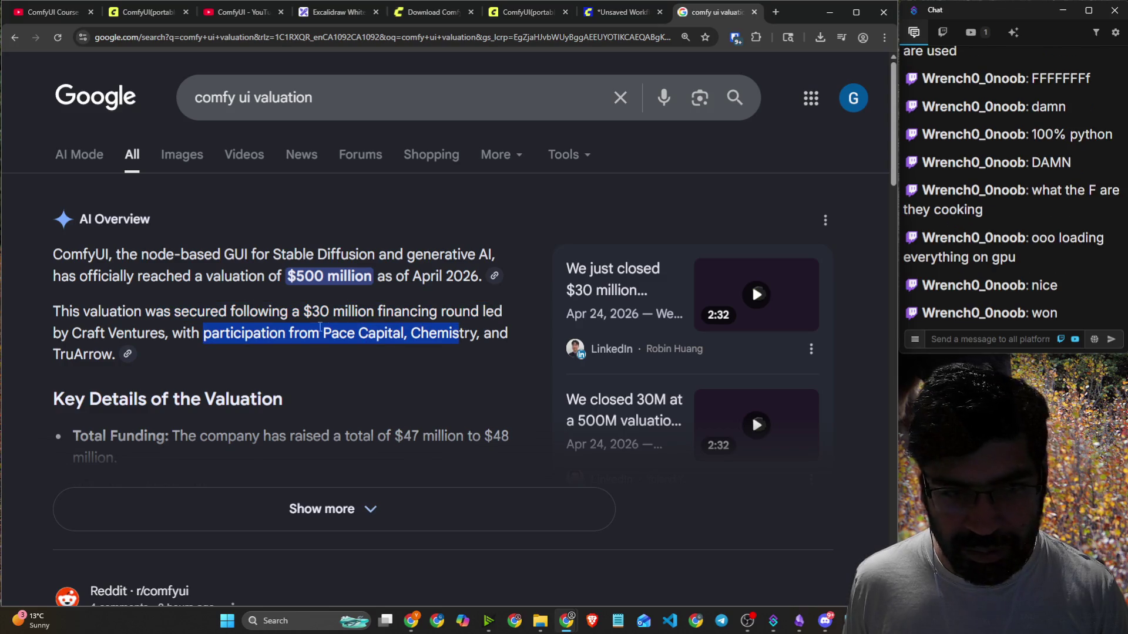
scroll(320, 327, down, 3)
click(315, 381)
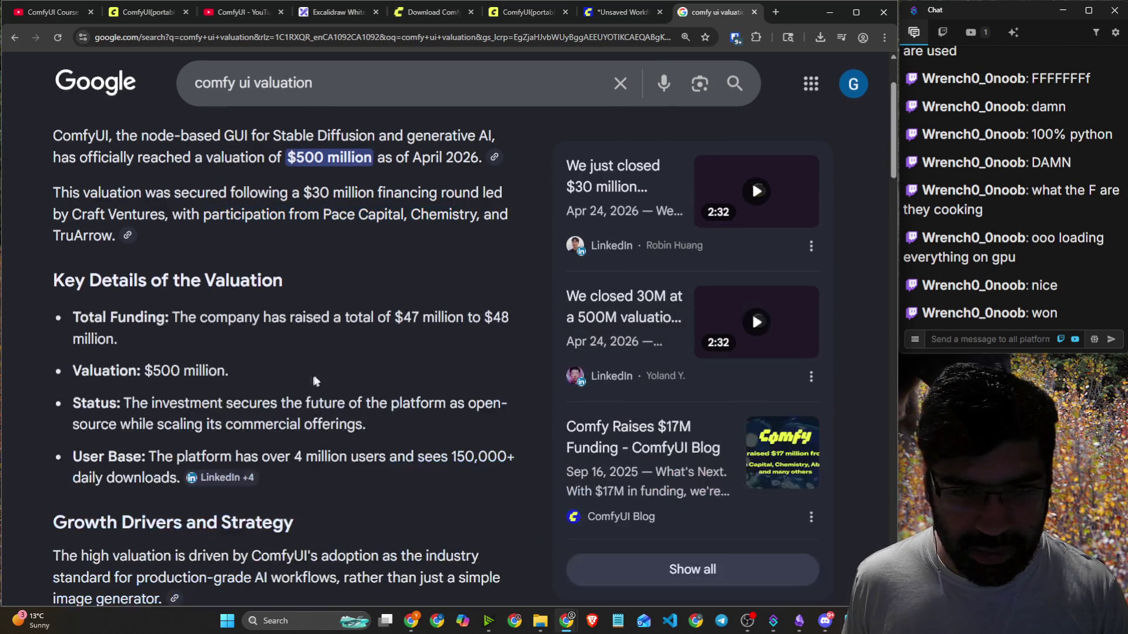
click(755, 12)
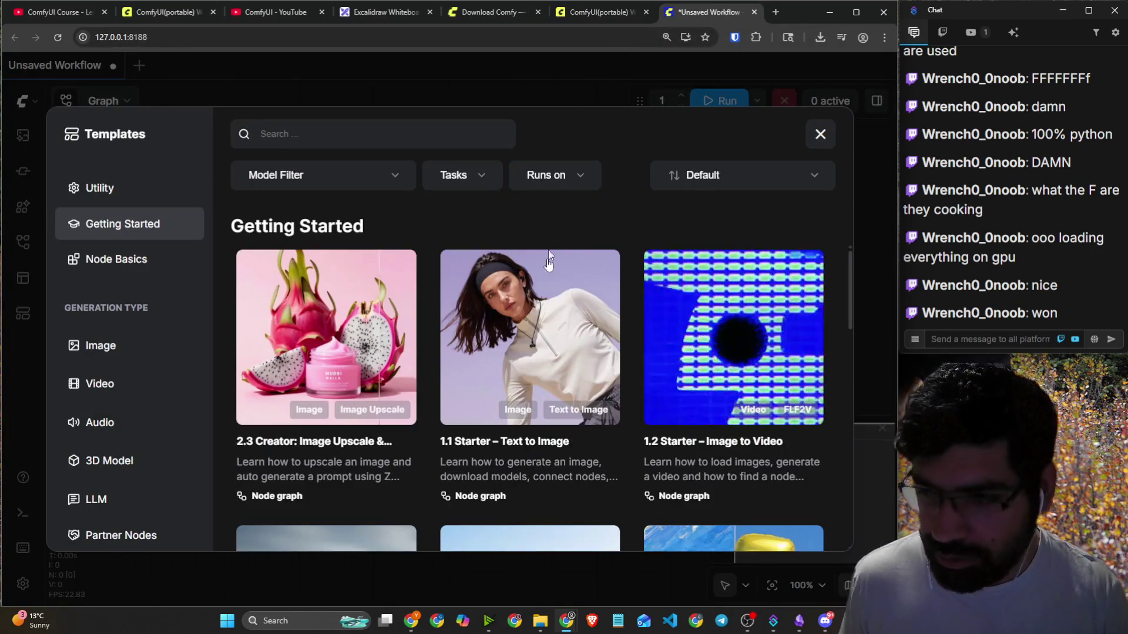
Close ComfyUI's Templates dialog to reveal the empty workflow and bring up NVIDIA Broadcast.
scroll(549, 255, down, 3)
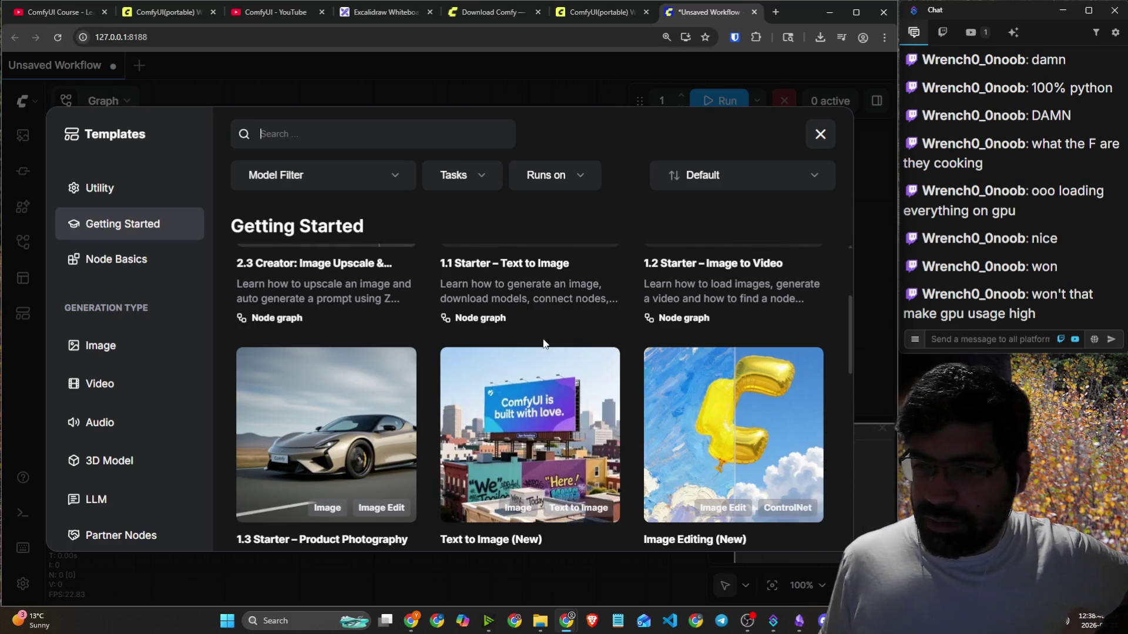
click(821, 135)
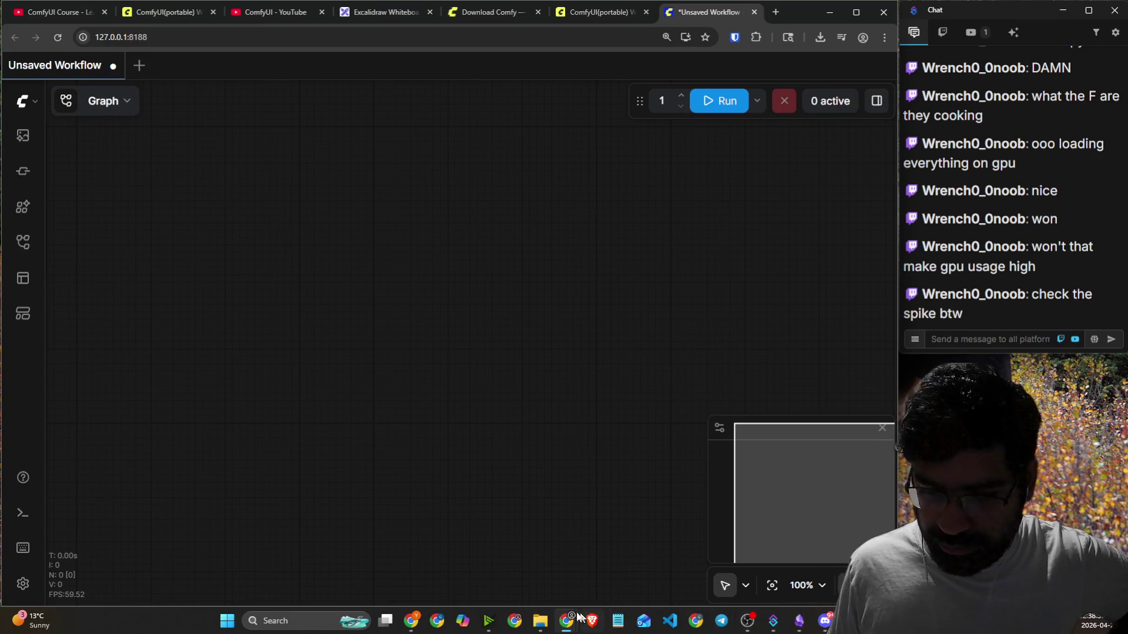
click(489, 621)
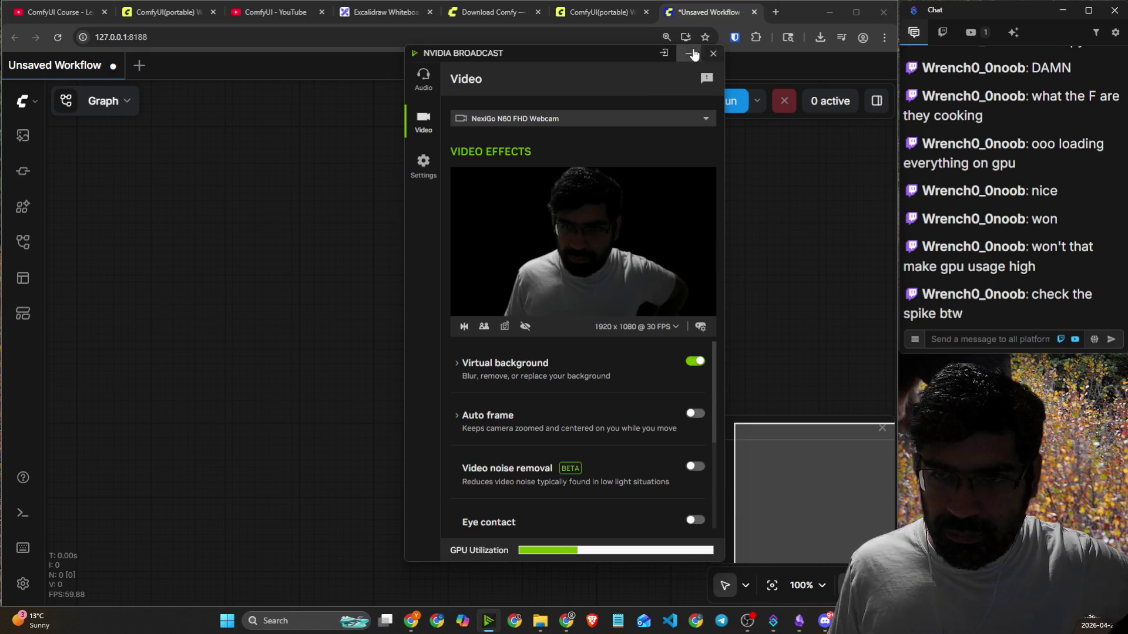
Minimize NVIDIA Broadcast and launch NVIDIA Control Panel from a Windows search for 'nvidi'.
click(690, 54)
click(322, 623)
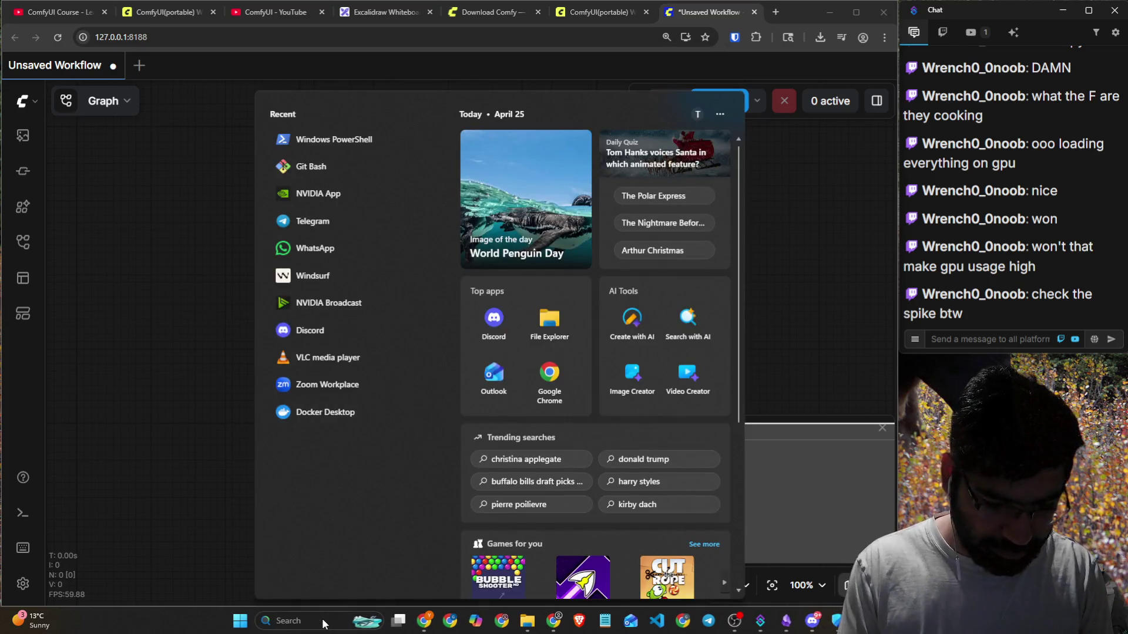
text(gpu)
key(BackSpace)
key(BackSpace)
key(BackSpace)
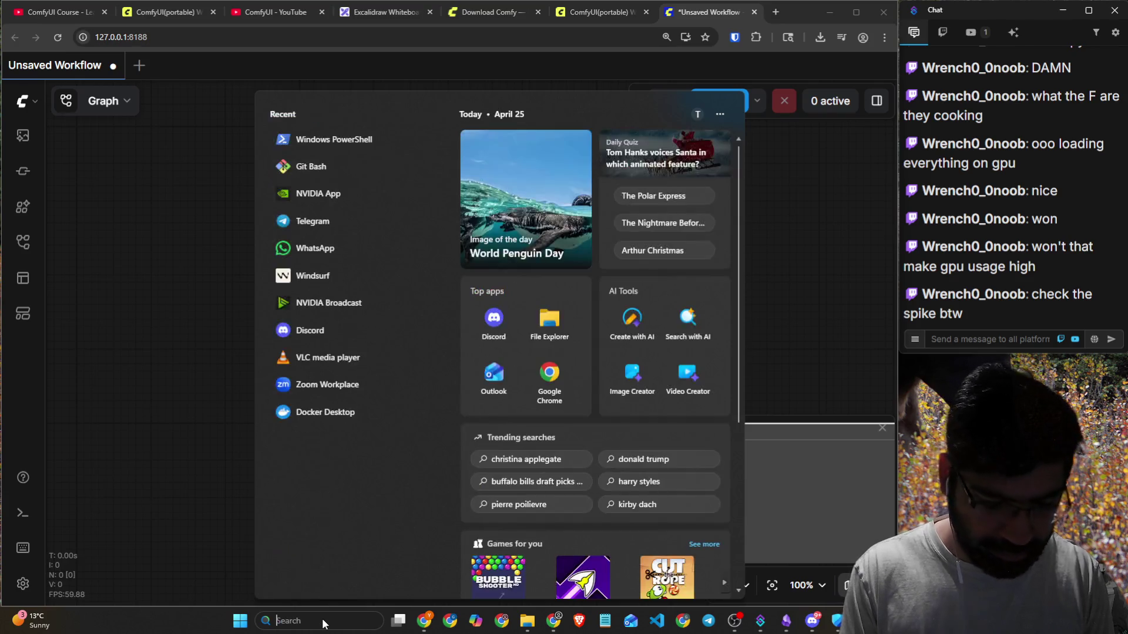
text(nvidiA Control Panel)
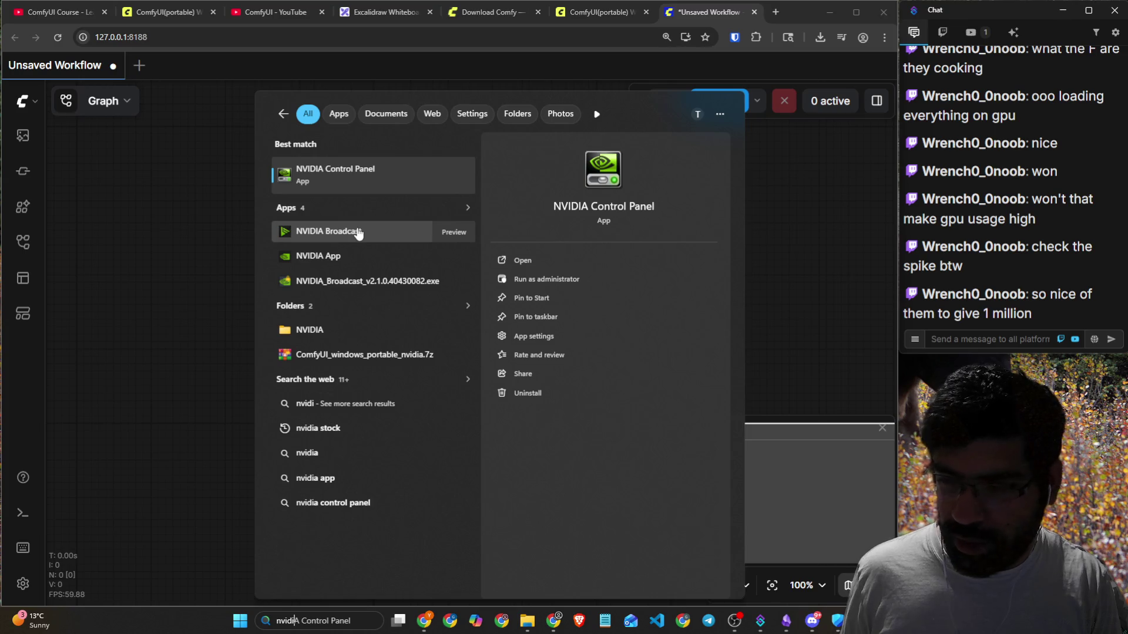
click(360, 175)
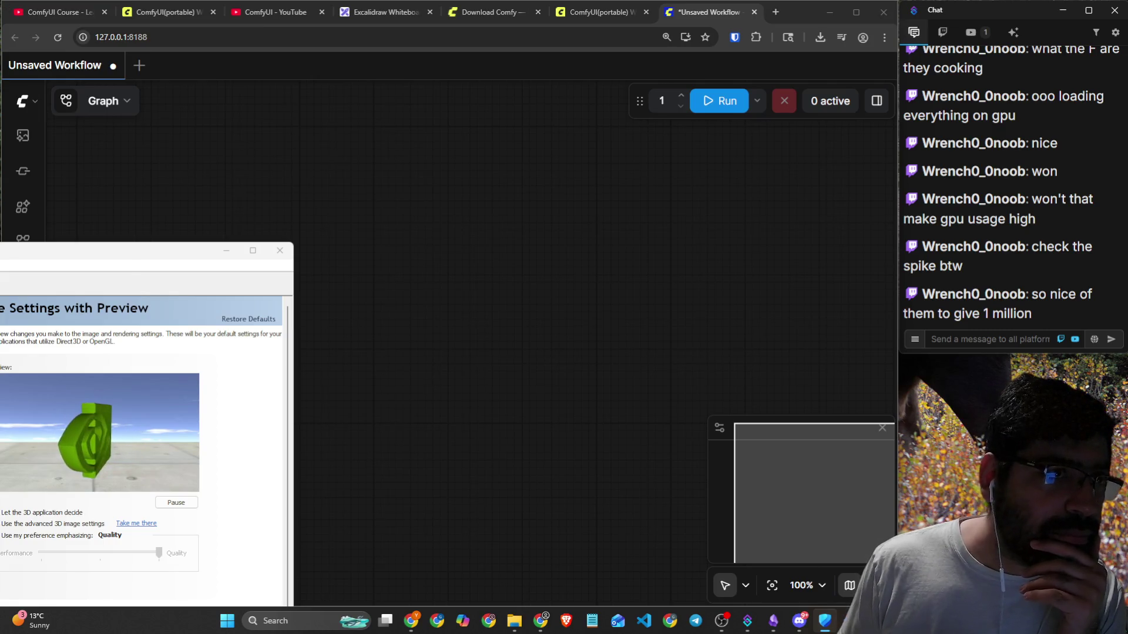
Drag NVIDIA Control Panel into view, look over its image settings, and close it.
mouse_move(124, 265)
mouse_down()
mouse_move(524, 63)
mouse_move(603, 112)
mouse_up()
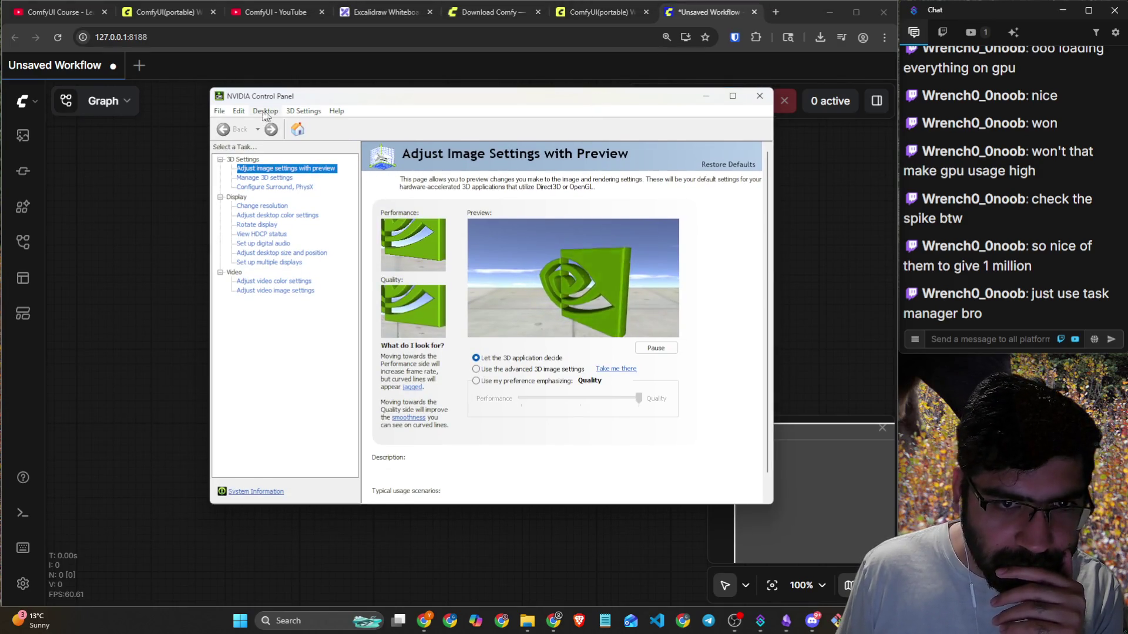
click(219, 111)
click(760, 96)
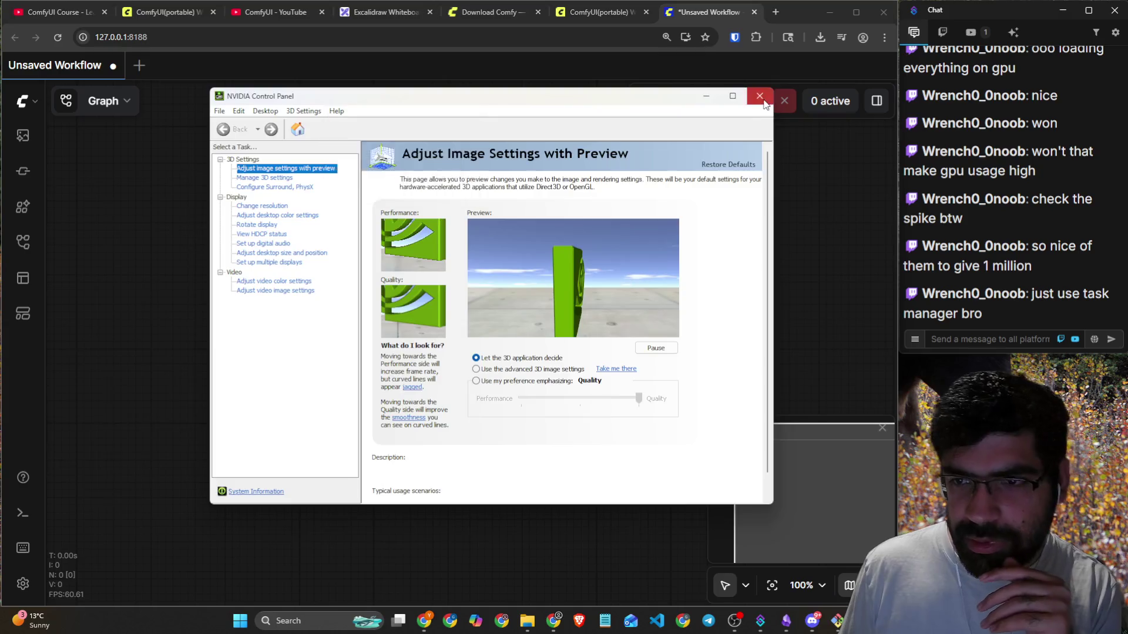
click(360, 613)
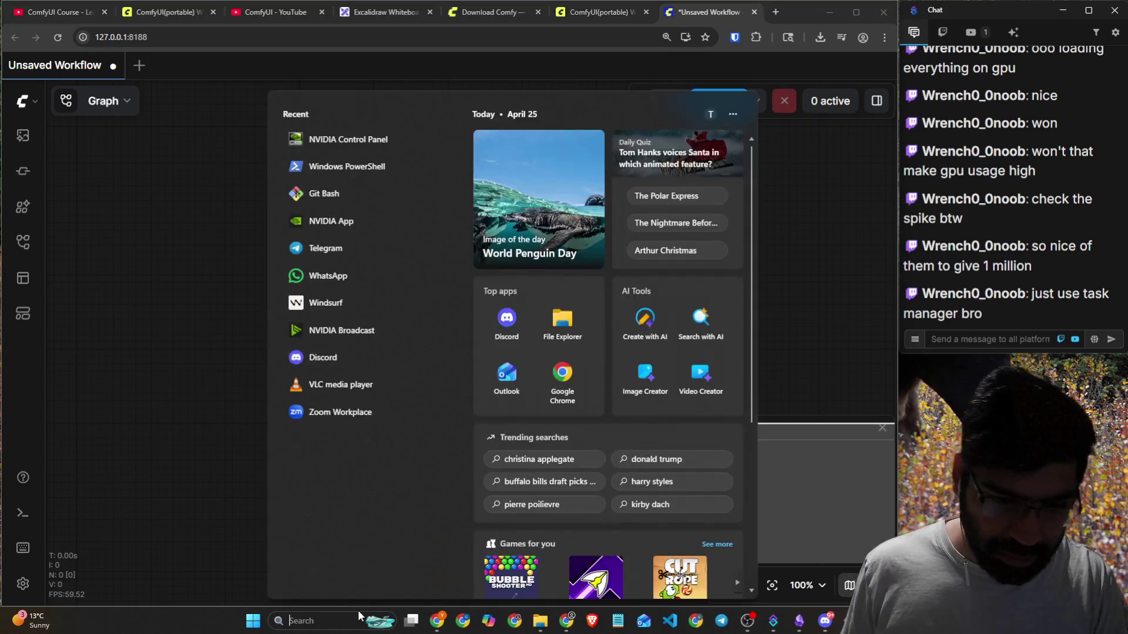
Open Task Manager from a 'task' search and view the RTX 4070 Ti GPU performance graphs.
text(task)
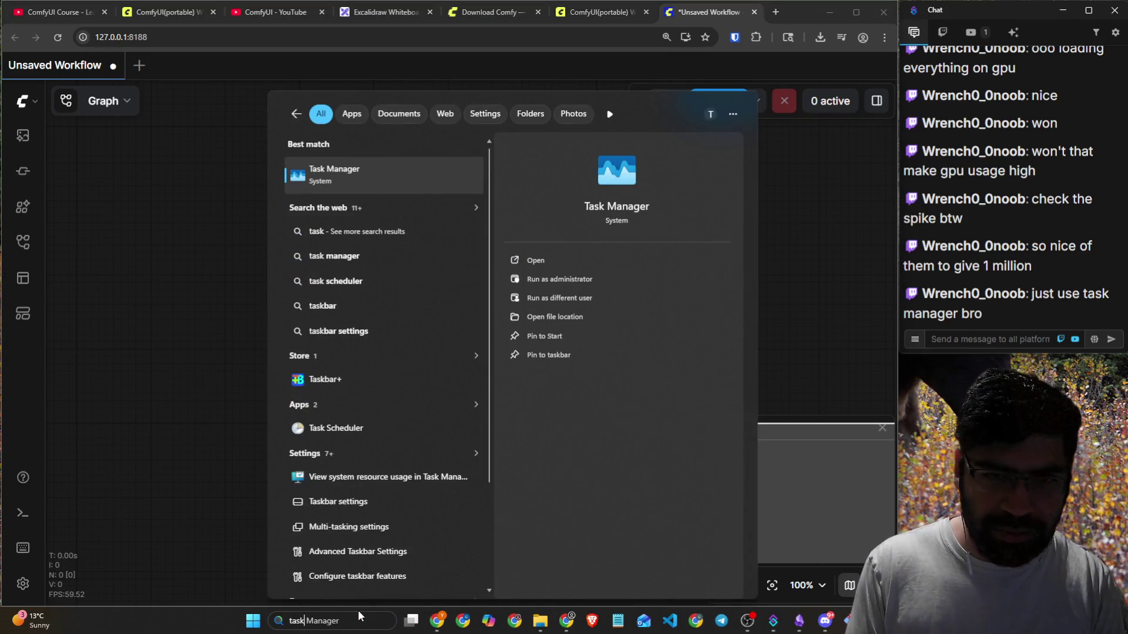
key(Return)
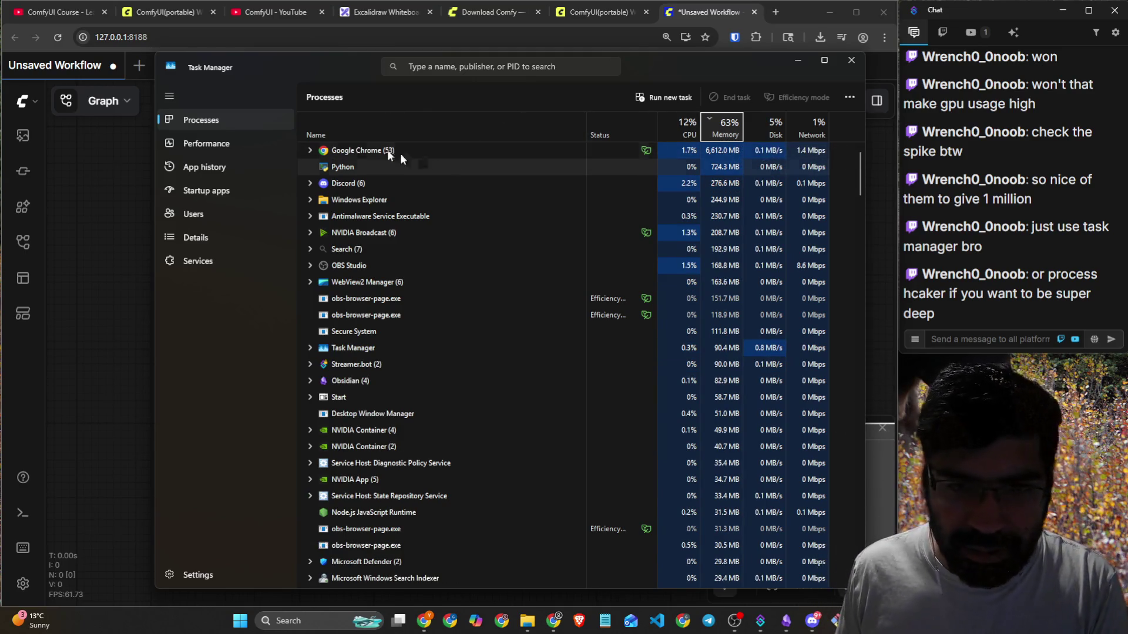
click(225, 143)
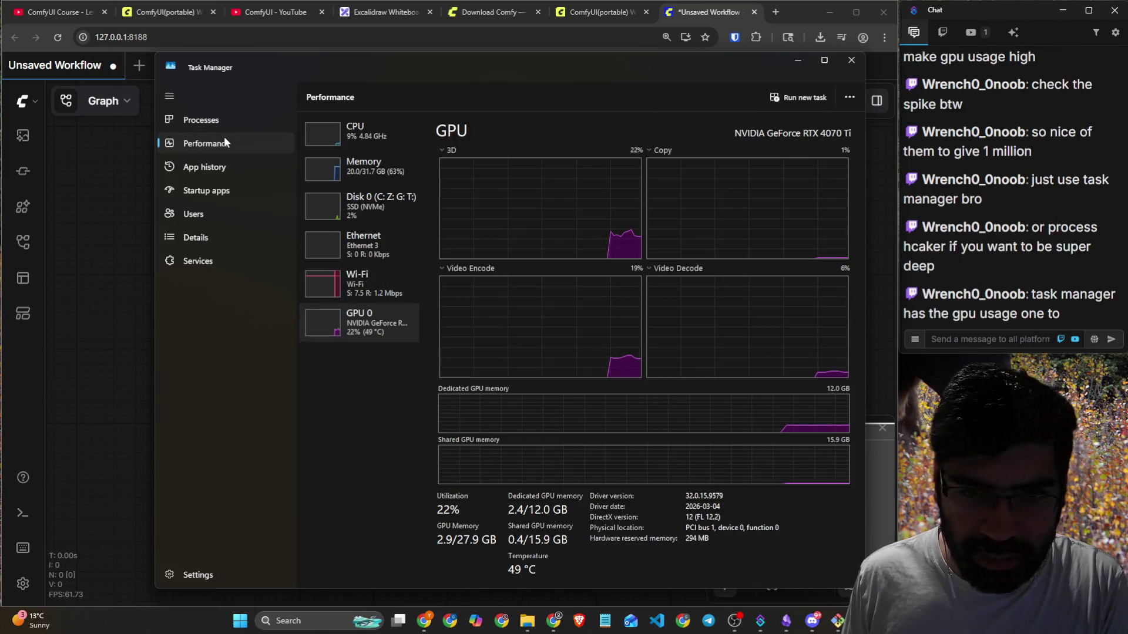
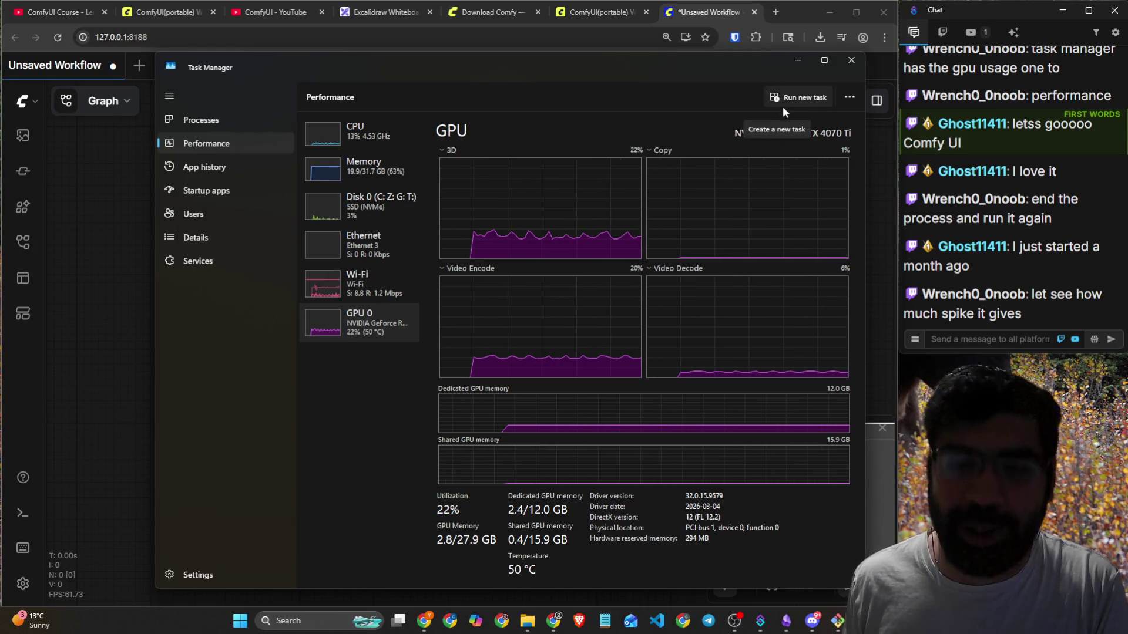
Minimize Task Manager after checking the RTX 4070 Ti GPU, then close it to reveal the empty ComfyUI canvas.
click(800, 61)
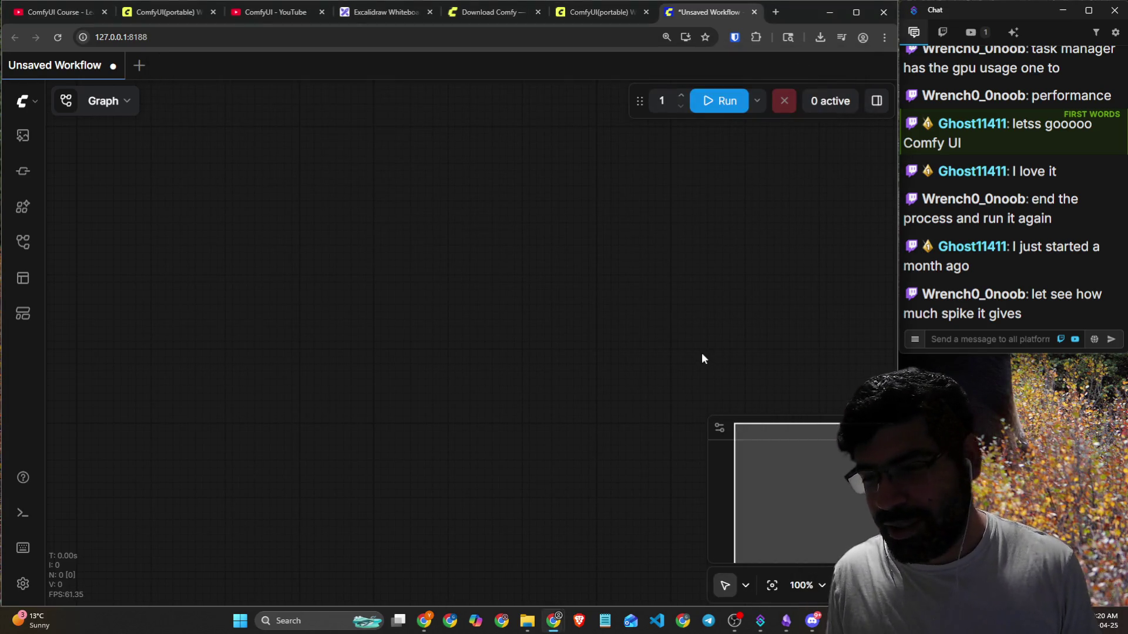
key(ctrl+shift+Escape)
click(844, 69)
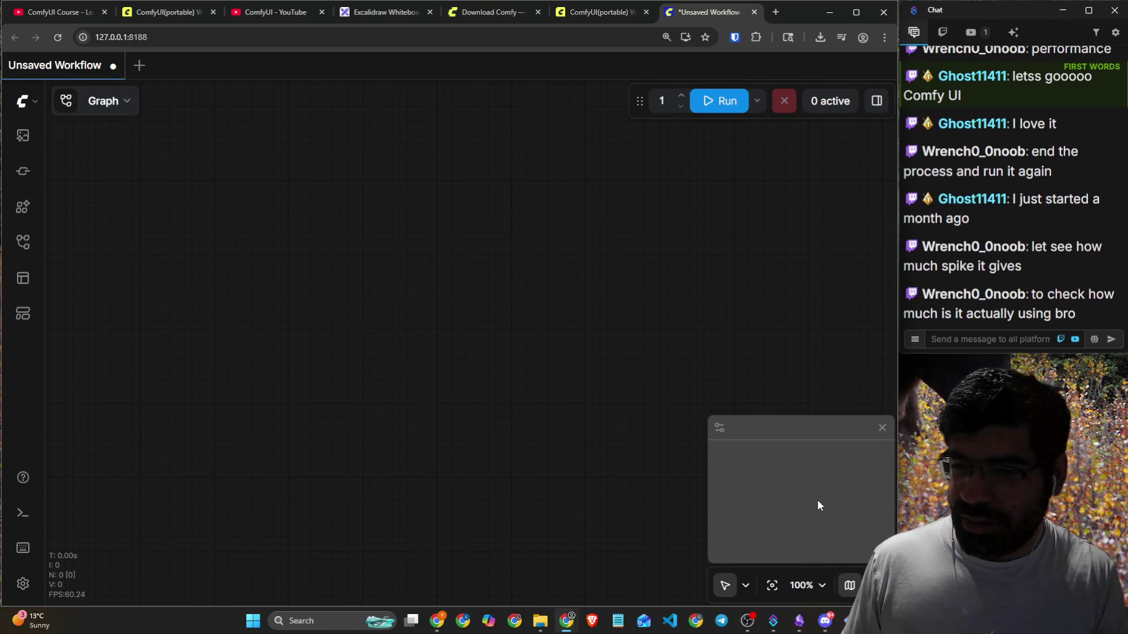
Stop the ComfyUI server in the cmd.exe console with Ctrl+C, answering Y to terminate.
key(alt+Tab)
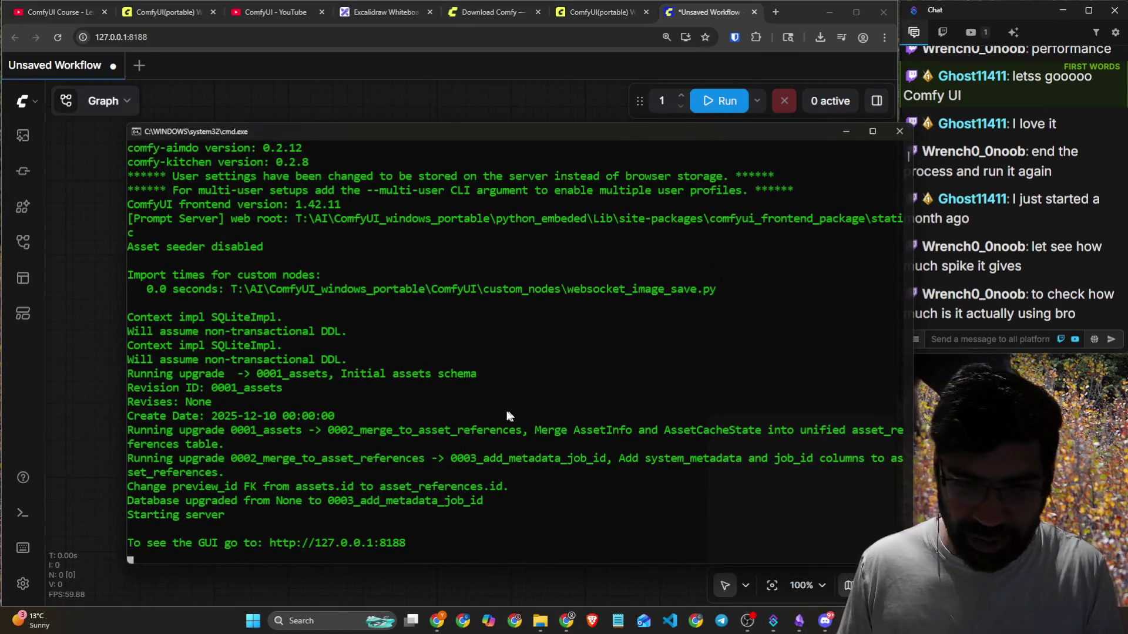
click(512, 470)
key(ctrl+c)
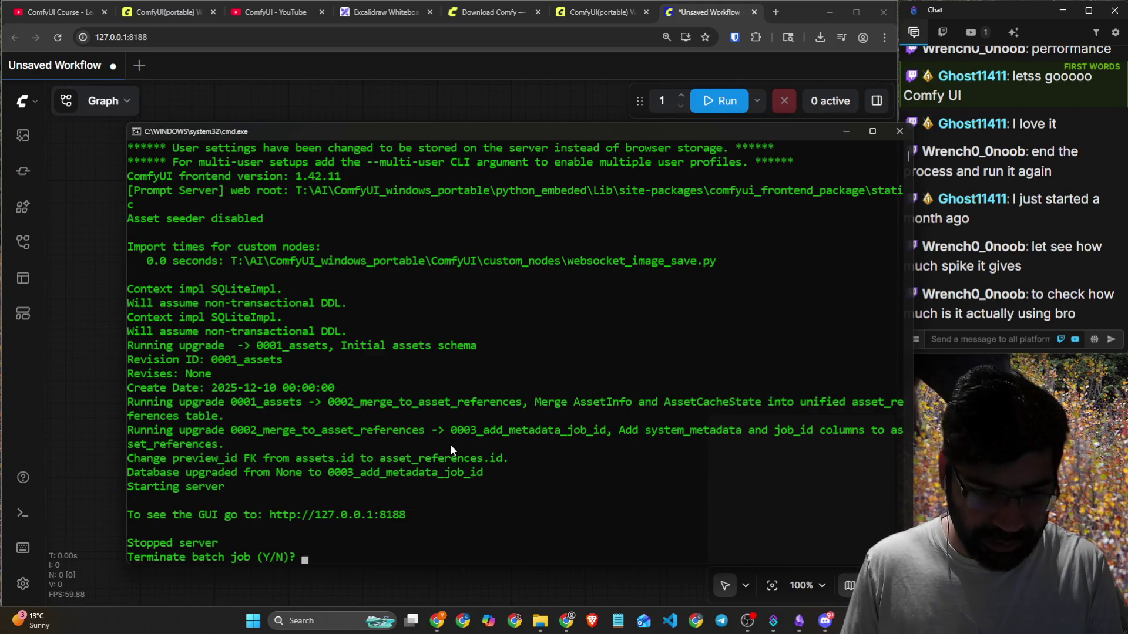
text(y)
key(Return)
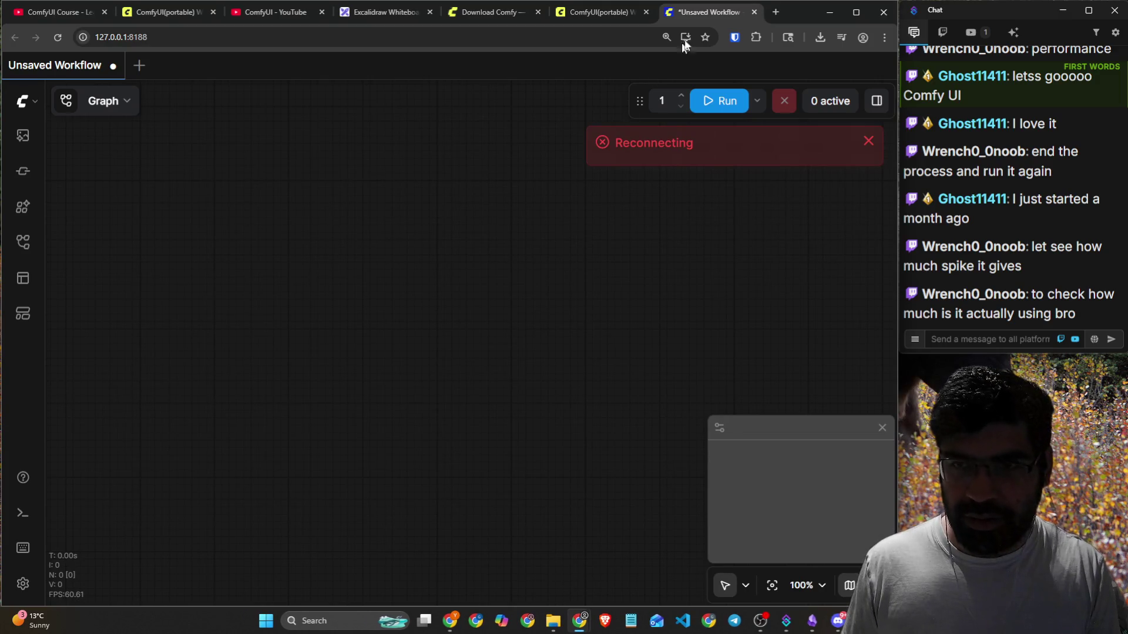
Reload the 127.0.0.1:8188 page, then search Windows for 'tas' to find Task Manager.
click(644, 37)
key(Return)
key(alt+Tab)
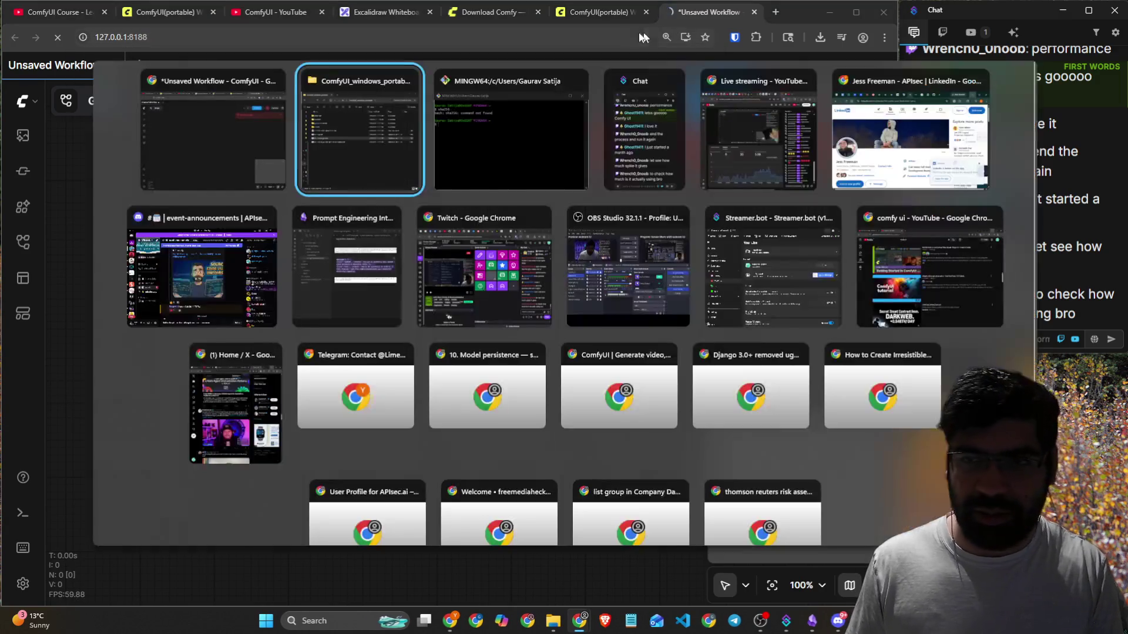
key(Escape)
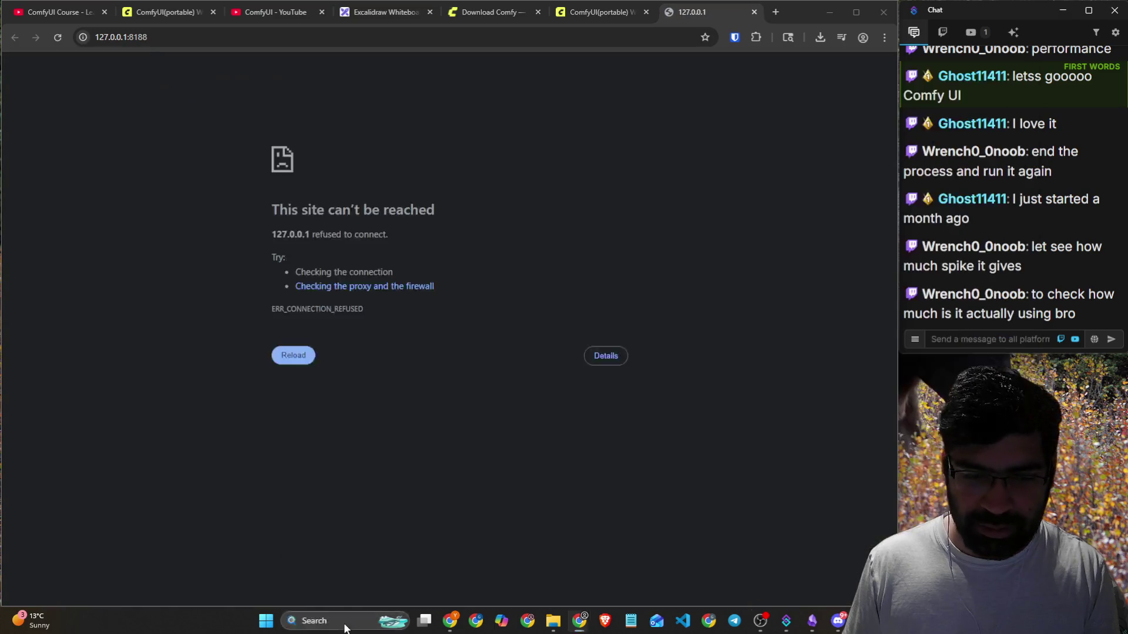
click(346, 624)
text(tas)
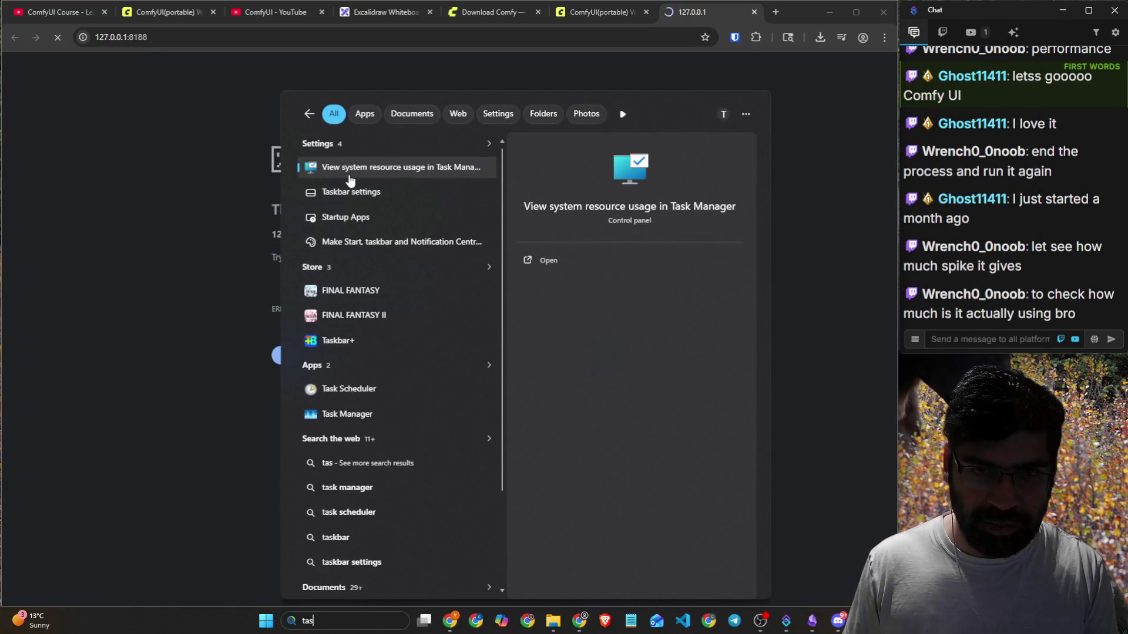
Launch Task Manager's Performance view, checking CPU, Memory and Wi-Fi before the GPU 0 graphs.
click(351, 414)
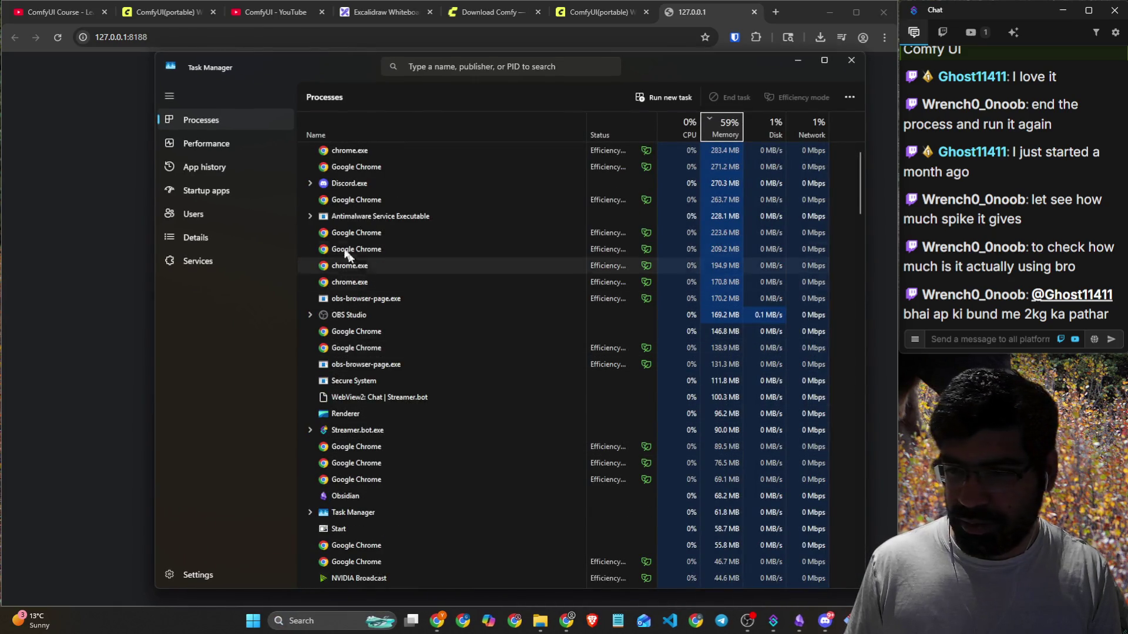
click(192, 141)
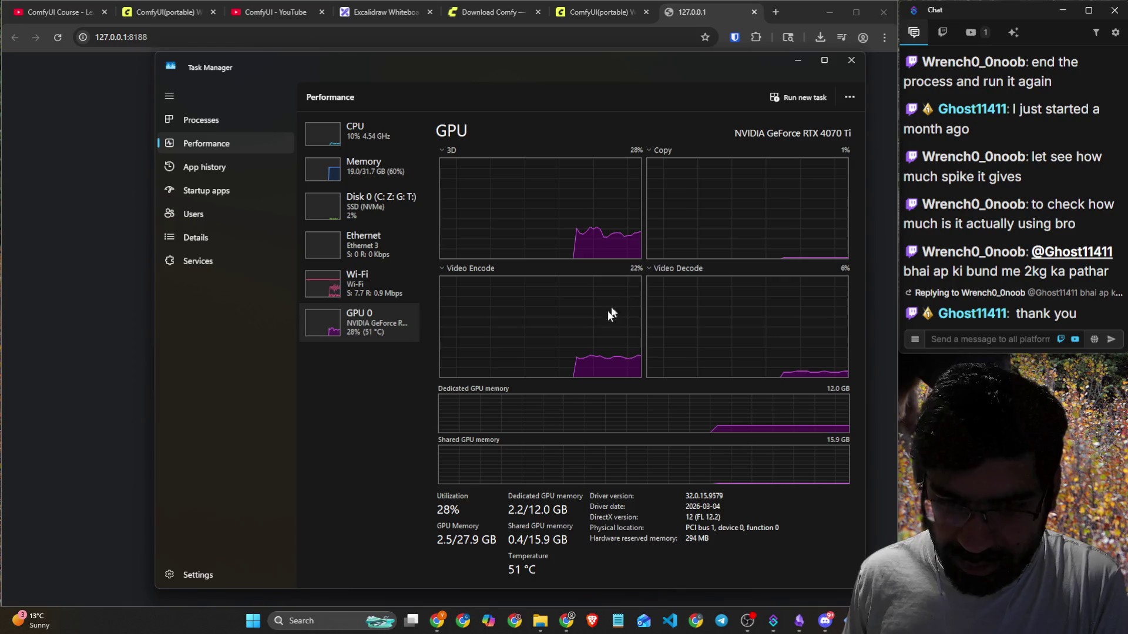
click(371, 152)
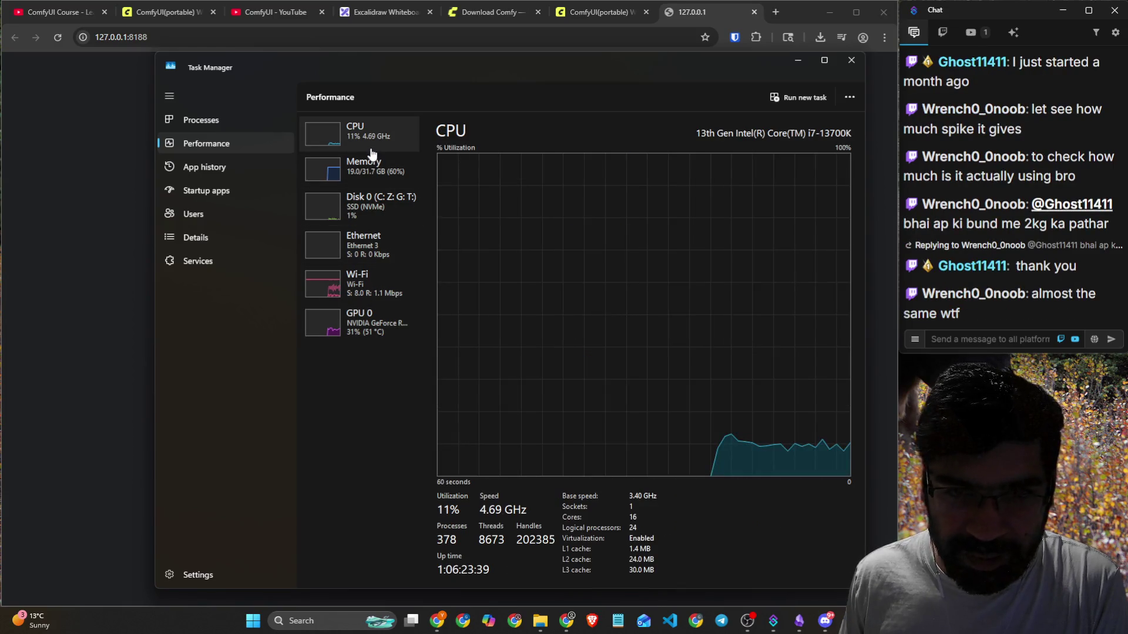
click(377, 169)
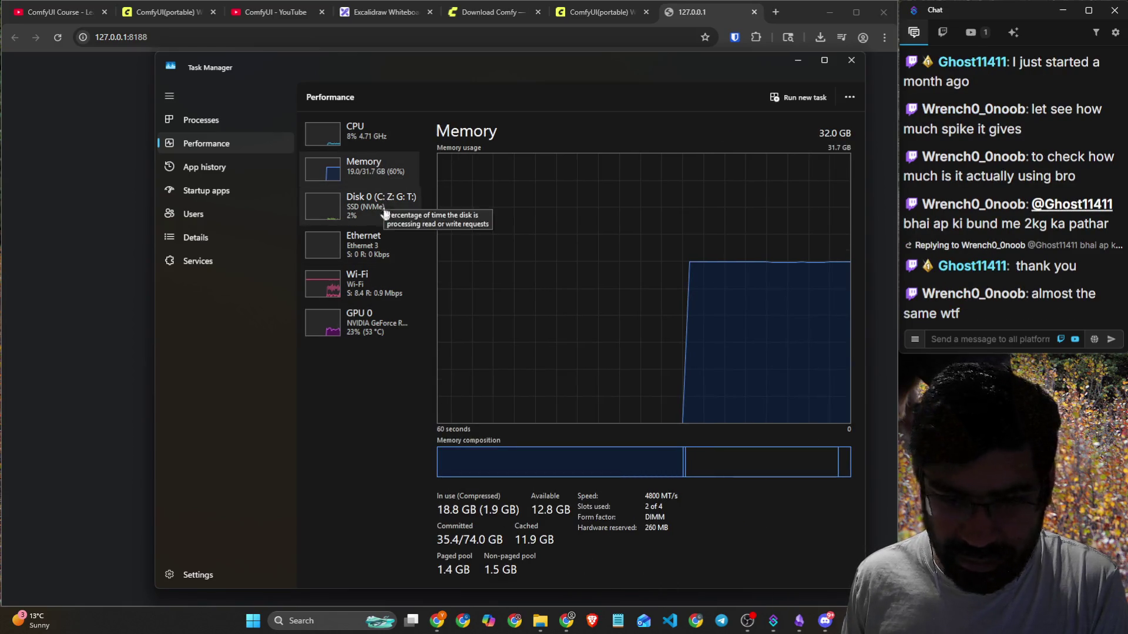
click(363, 284)
click(385, 329)
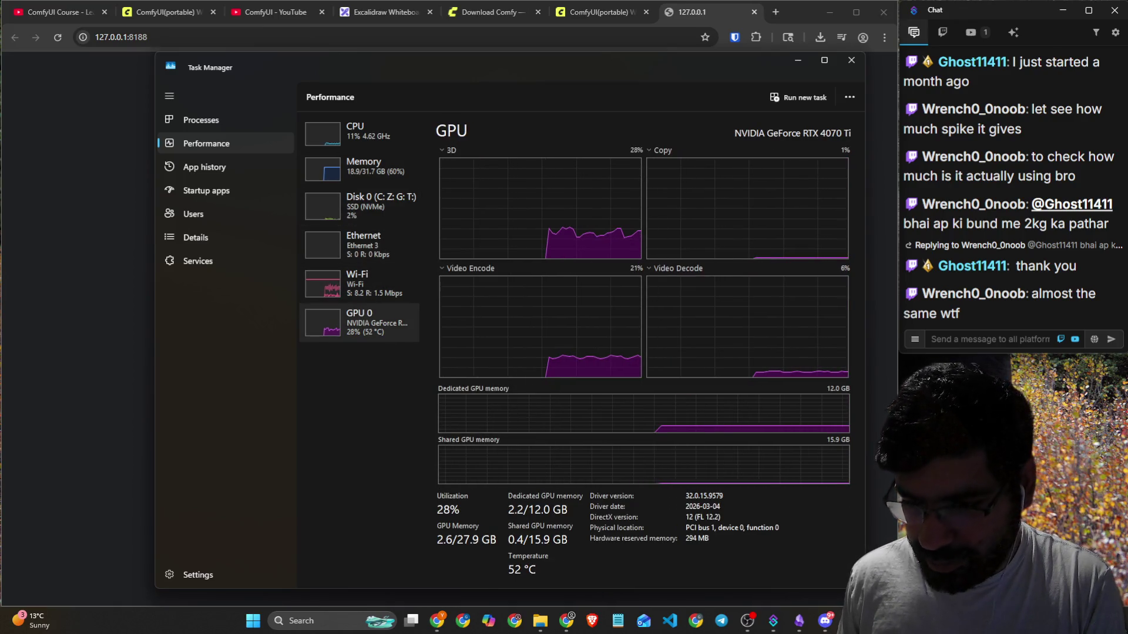
mouse_move(865, 621)
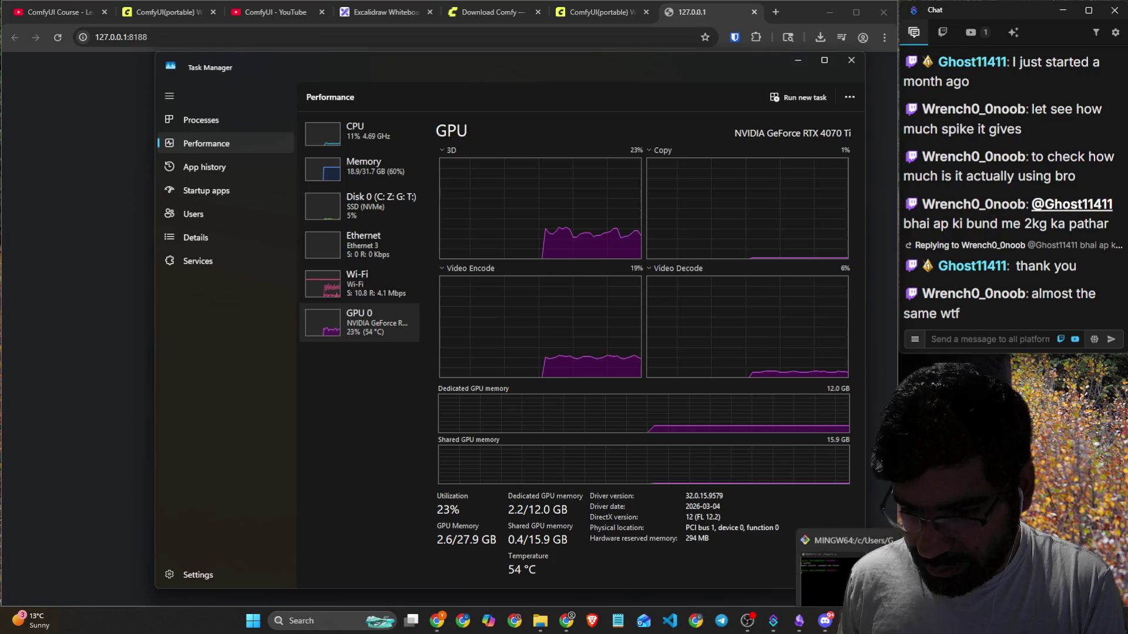
click(826, 621)
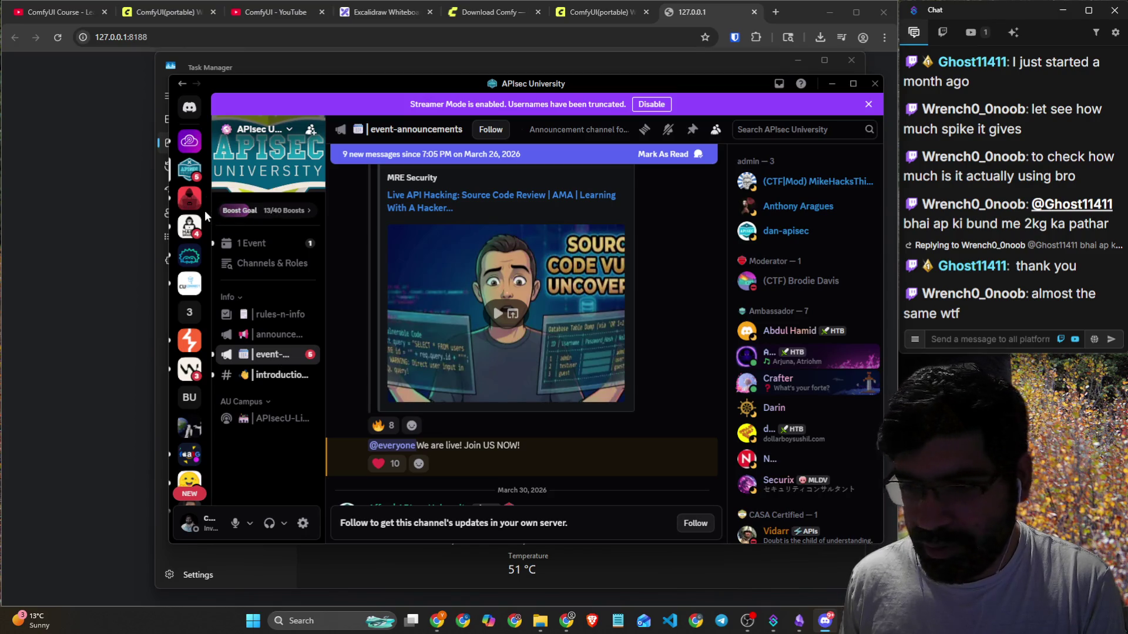
click(190, 226)
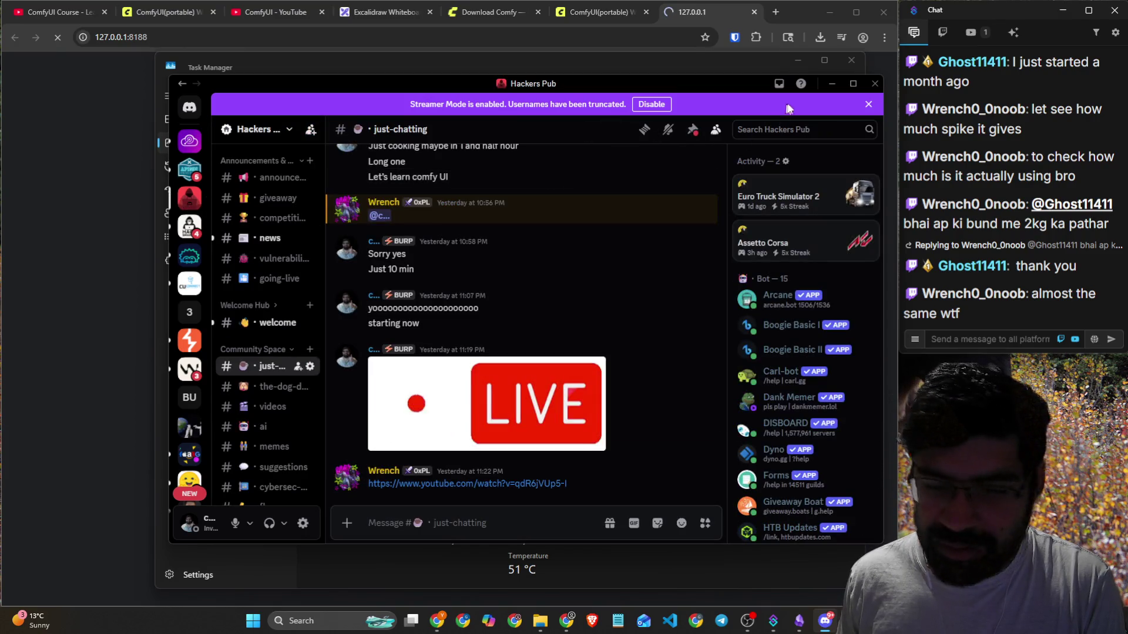
click(875, 84)
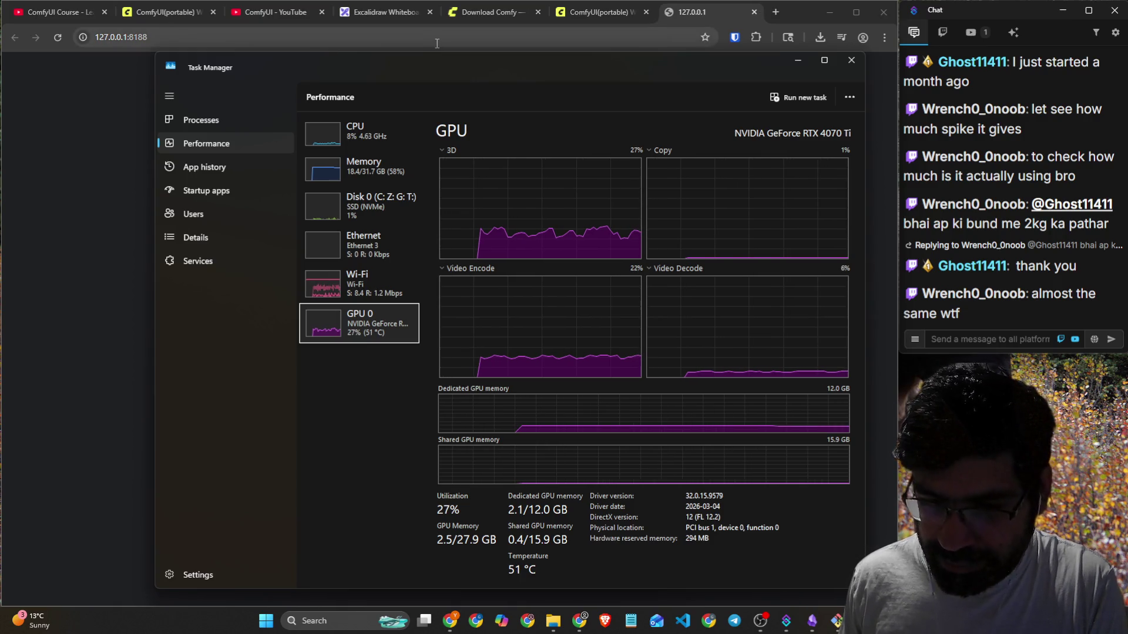
mouse_move(785, 629)
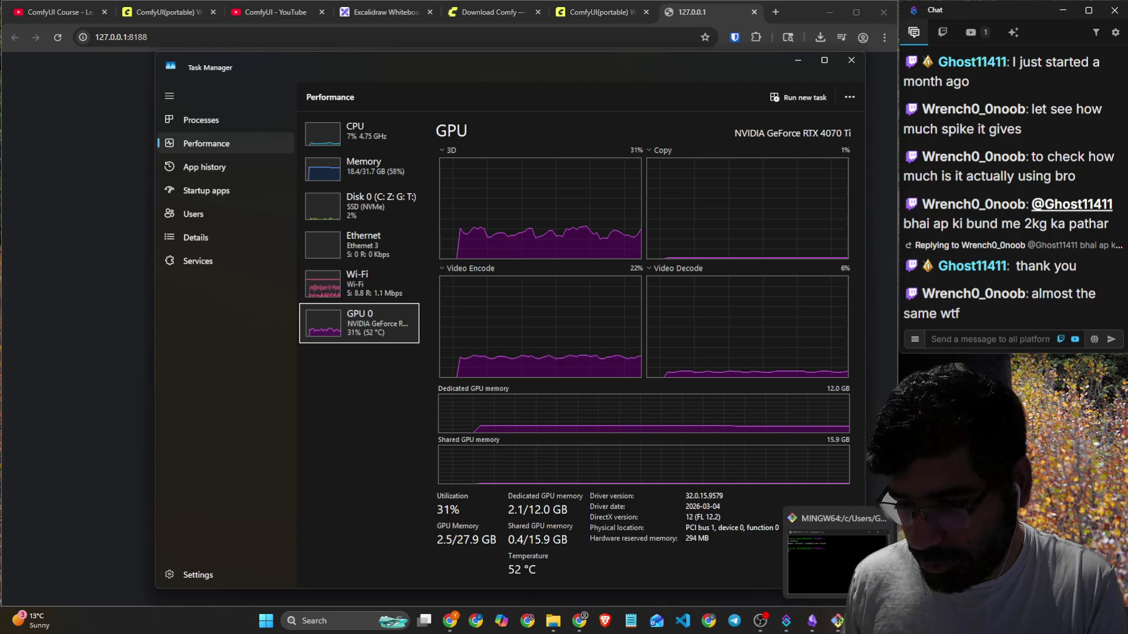
click(839, 621)
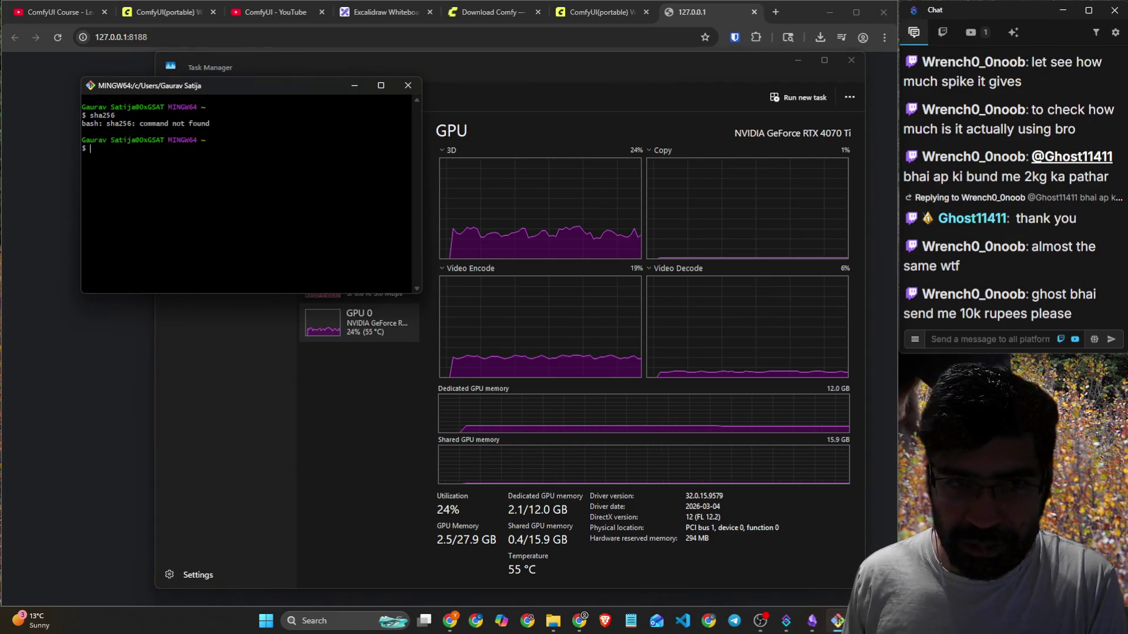
click(408, 85)
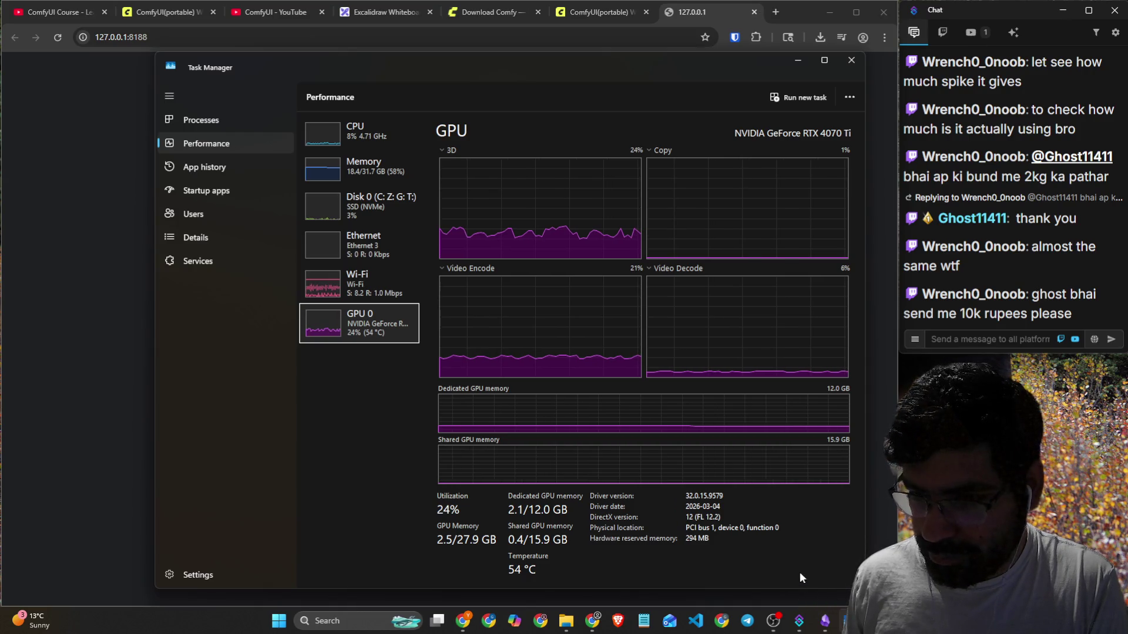
Run run_nvidia_gpu.bat from ComfyUI_windows_portable, allow it past the security warning, and close Explorer.
click(574, 624)
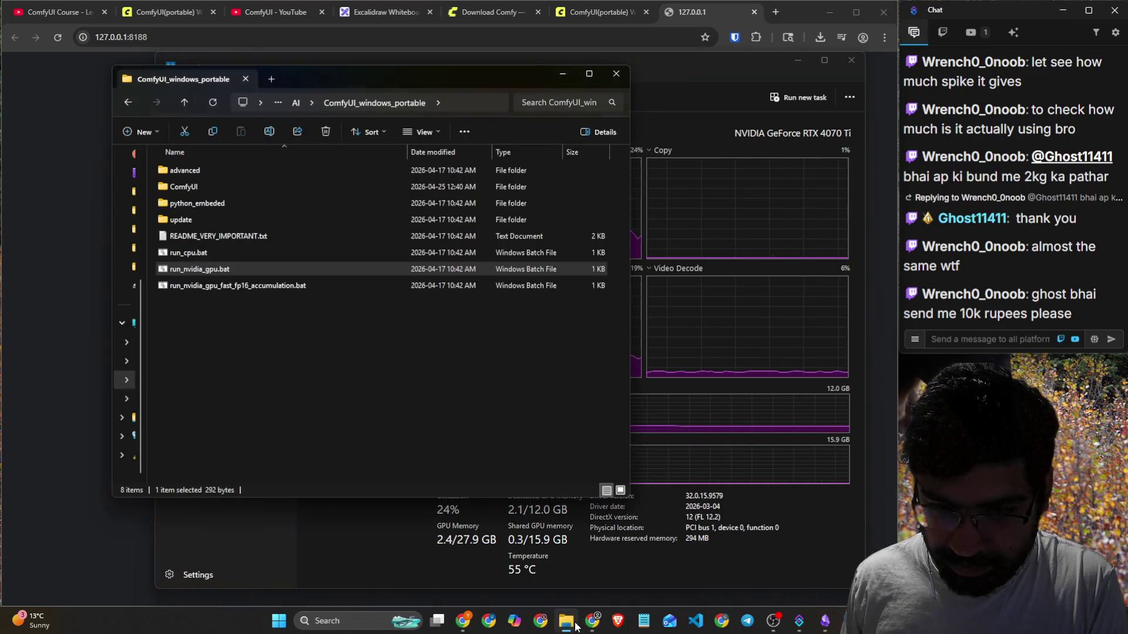
double_click(217, 271)
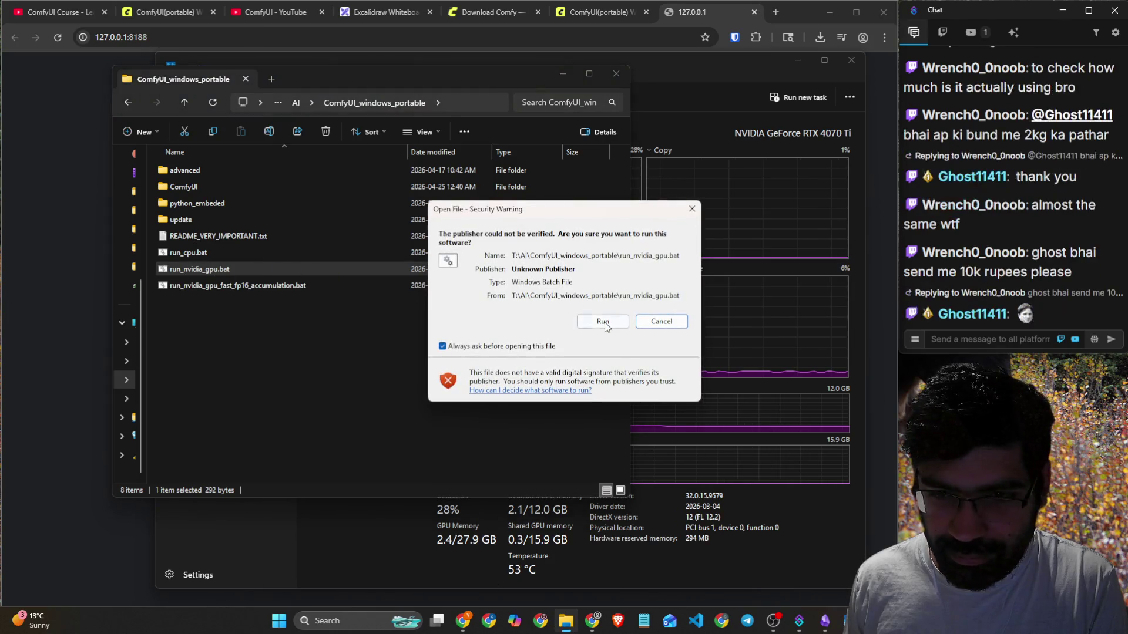
click(603, 322)
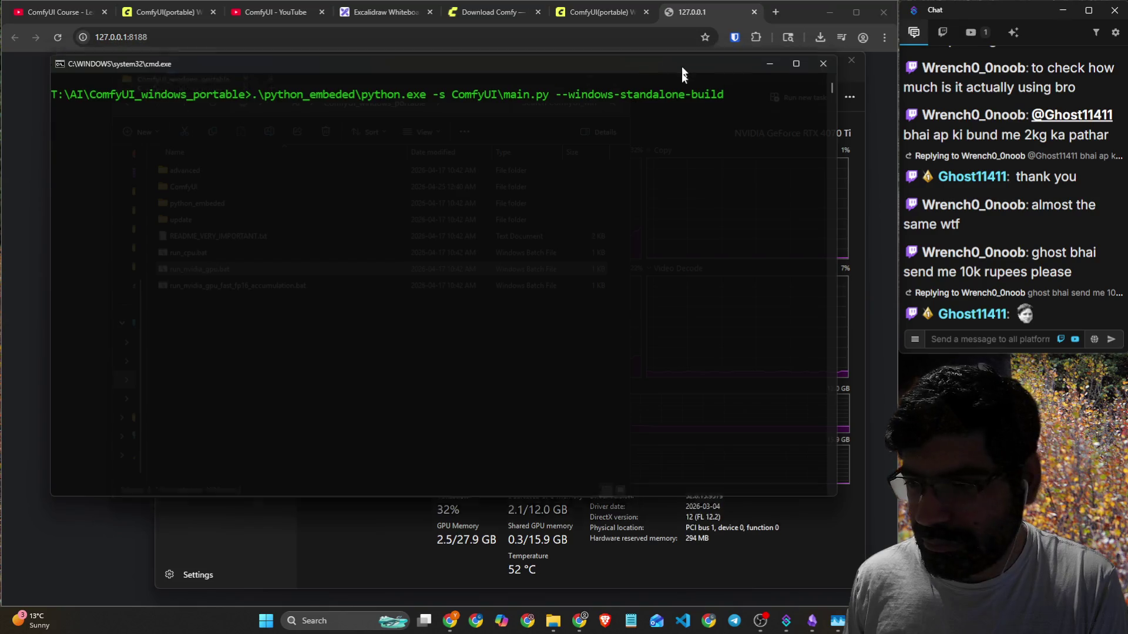
drag(681, 67, 681, 195)
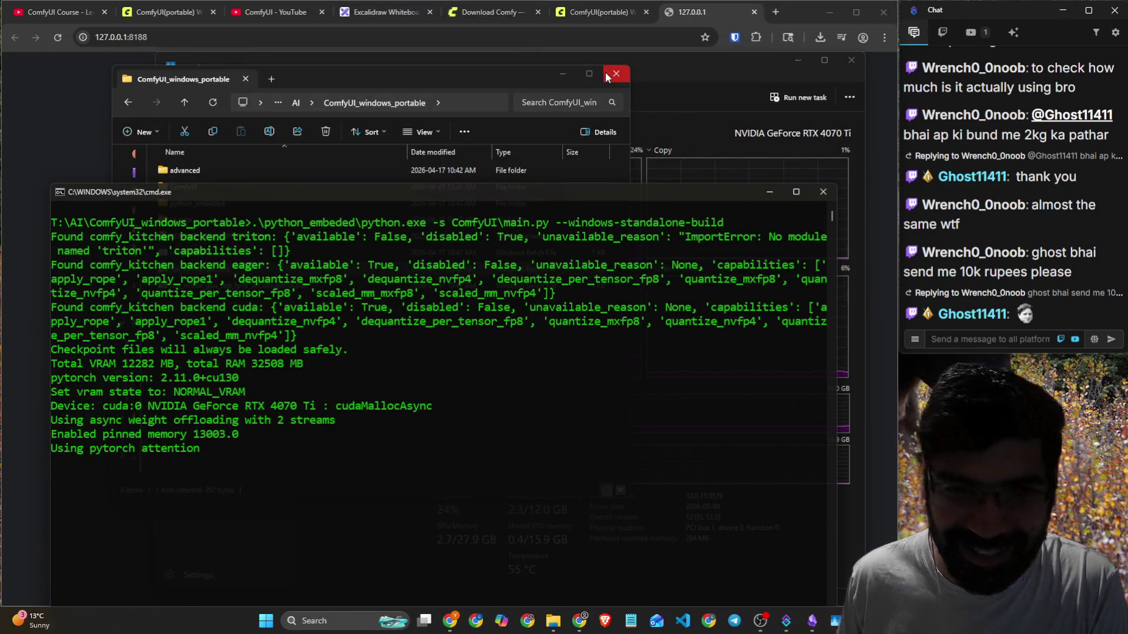
click(607, 76)
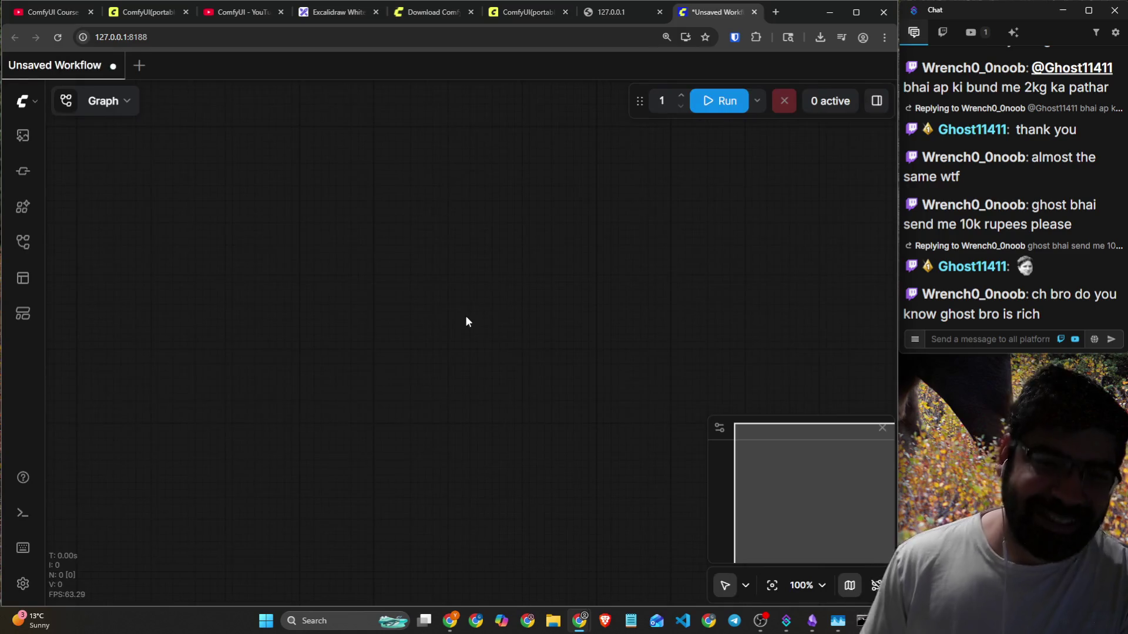
Check CPU and GPU 0 usage in Task Manager, then type 'resources DC' in the stream chat.
click(838, 620)
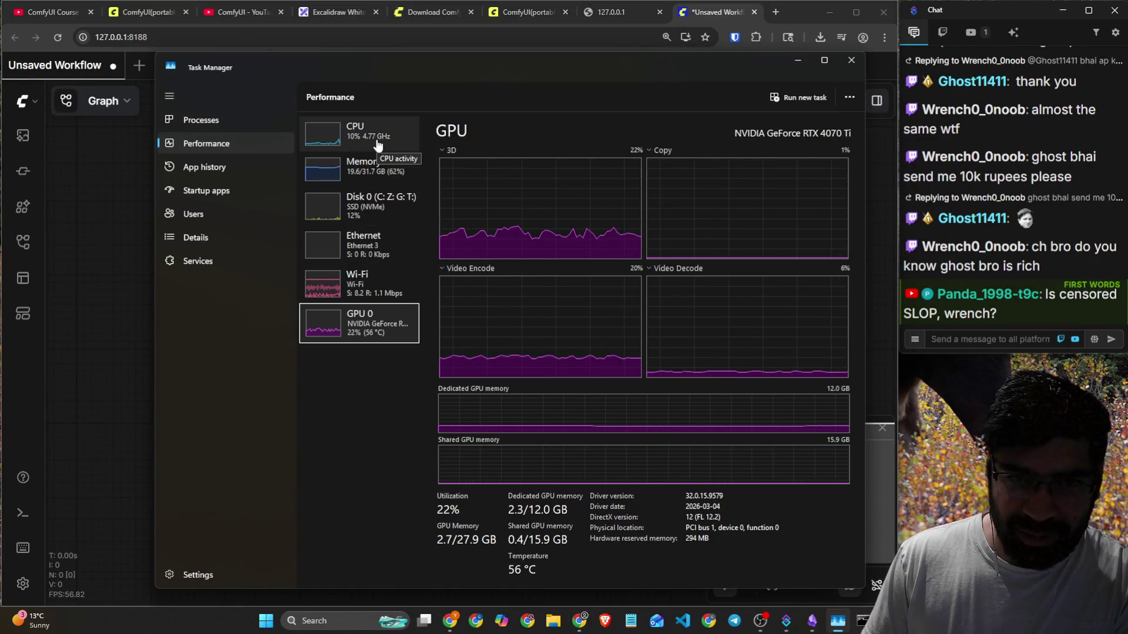
click(378, 144)
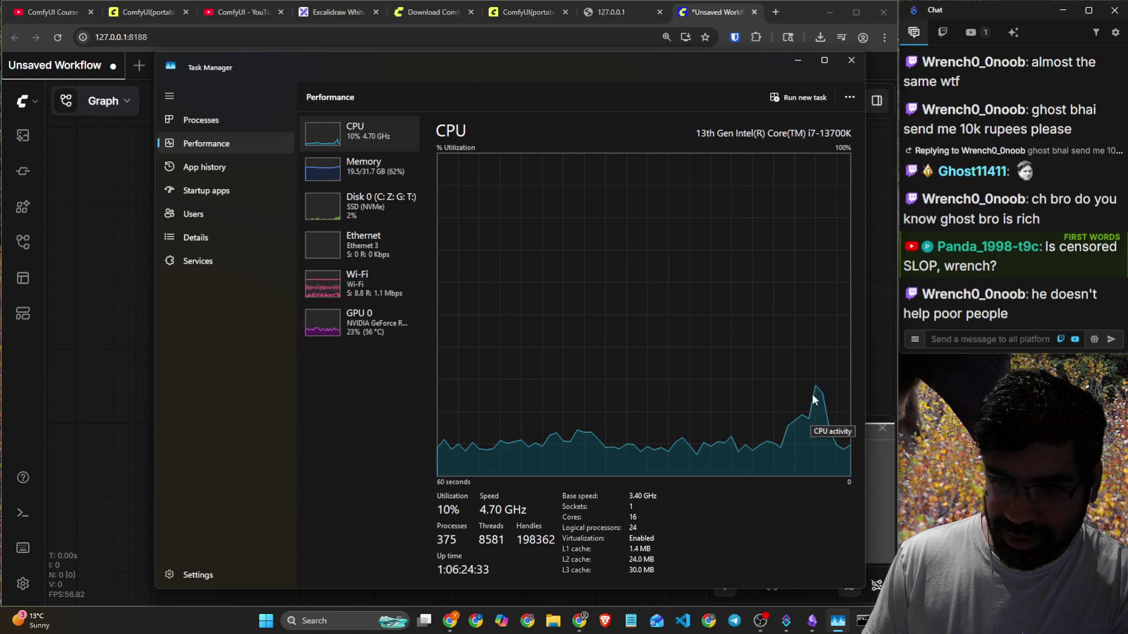
click(389, 326)
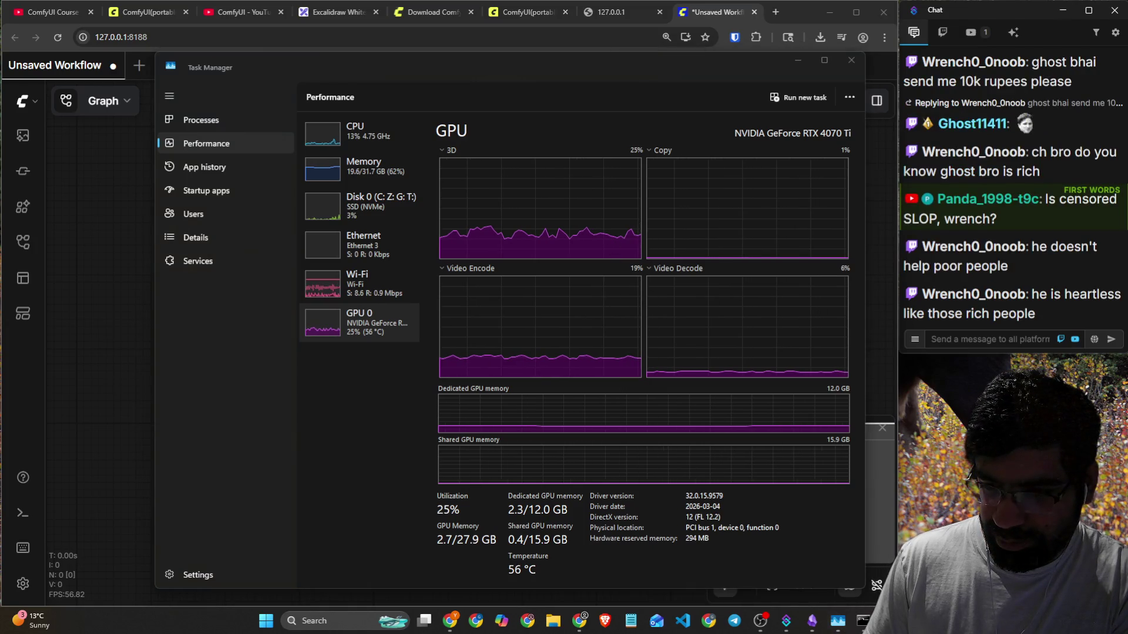
click(958, 340)
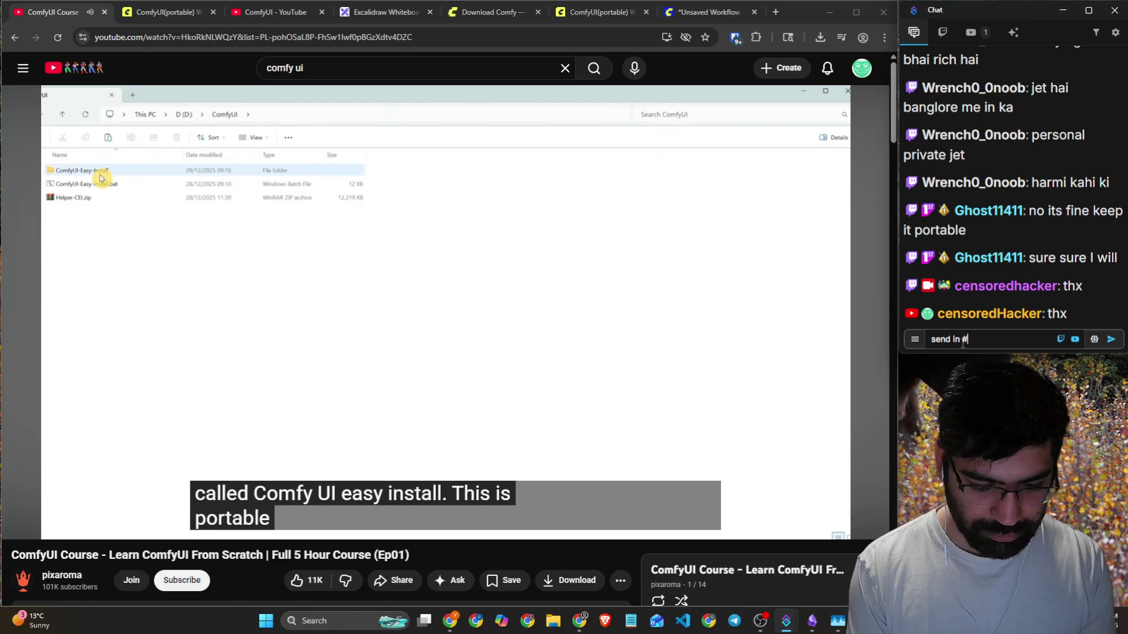
text(send in #resources )
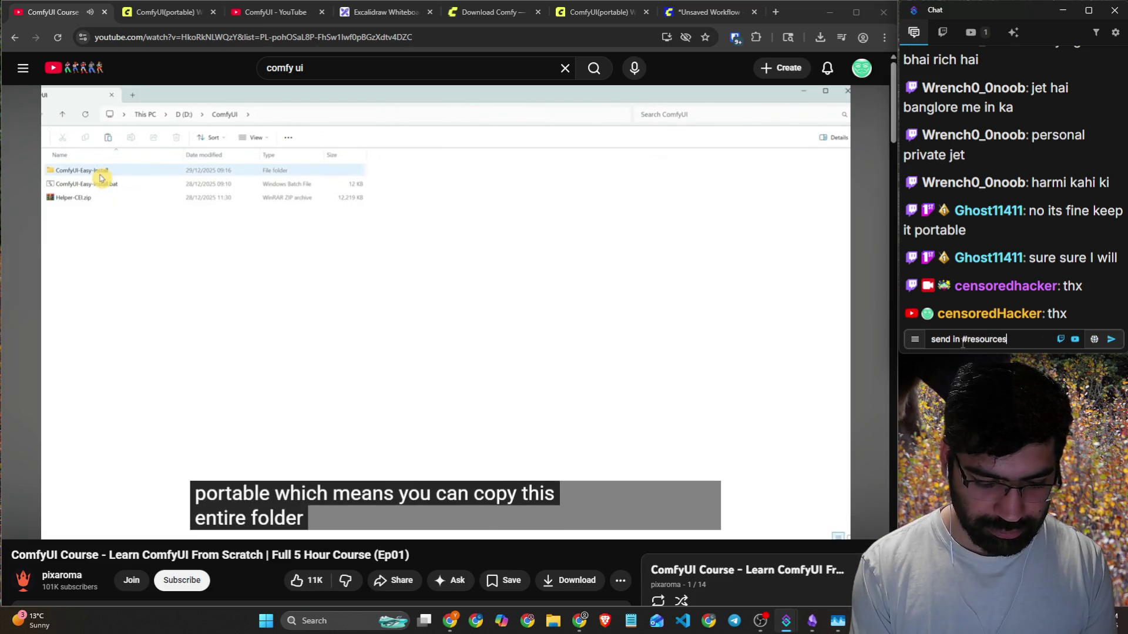
text(DC)
Send the 'resources DC' chat message and post the !discord command.
key(Return)
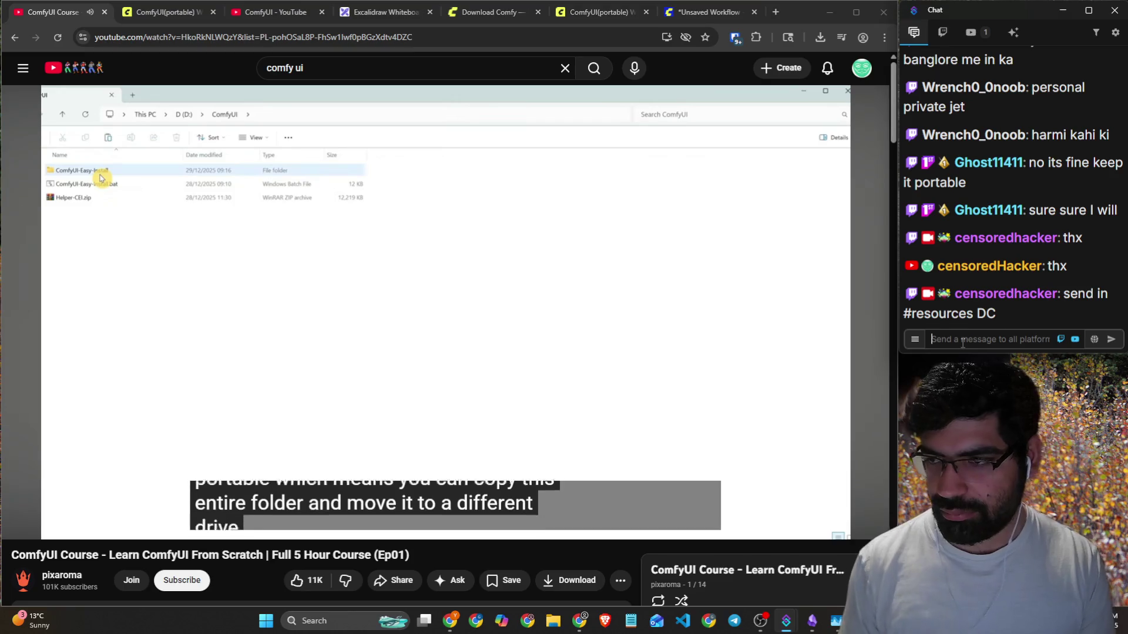
text(!dis)
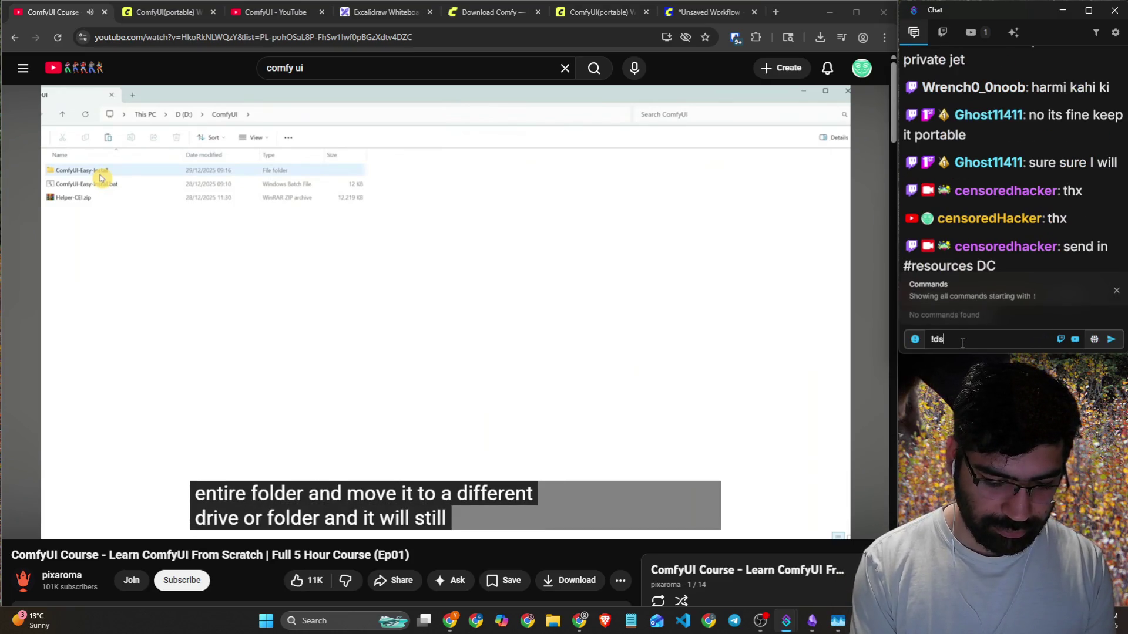
text(cord)
key(Return)
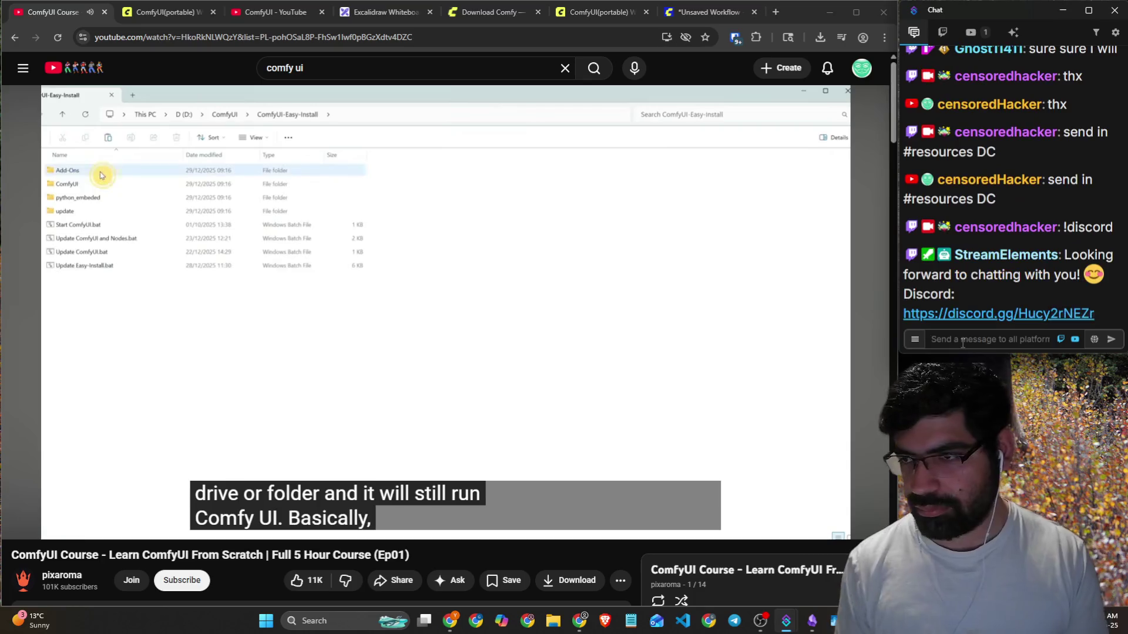
Play and pause the course video through Chapter 3's portable install, reaching 13:33.
drag(1061, 257, 1095, 291)
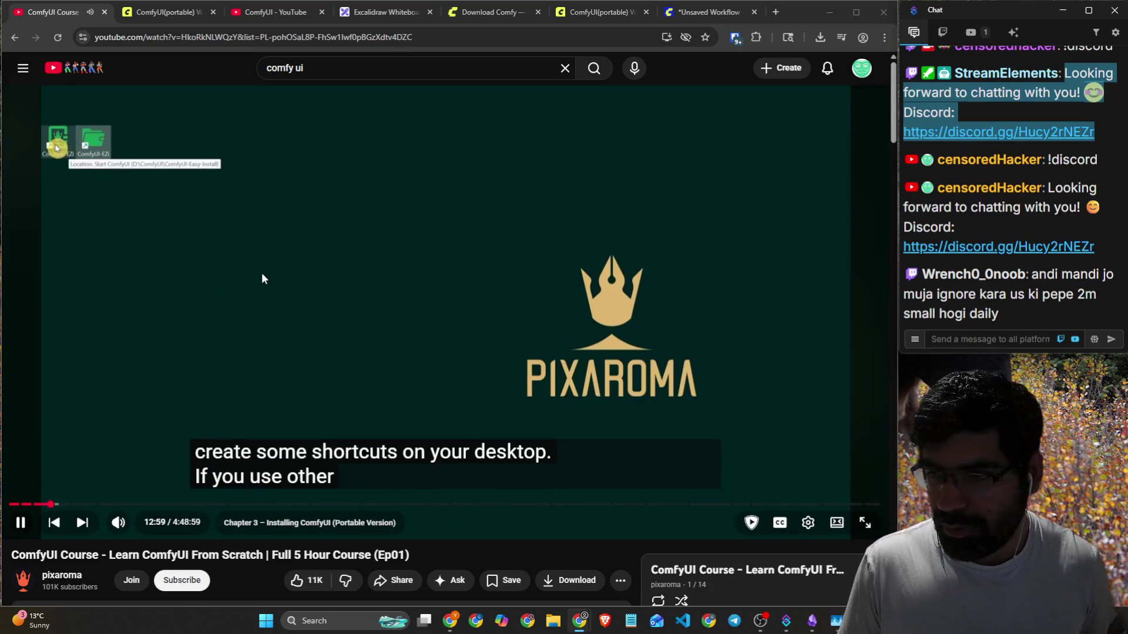
click(254, 280)
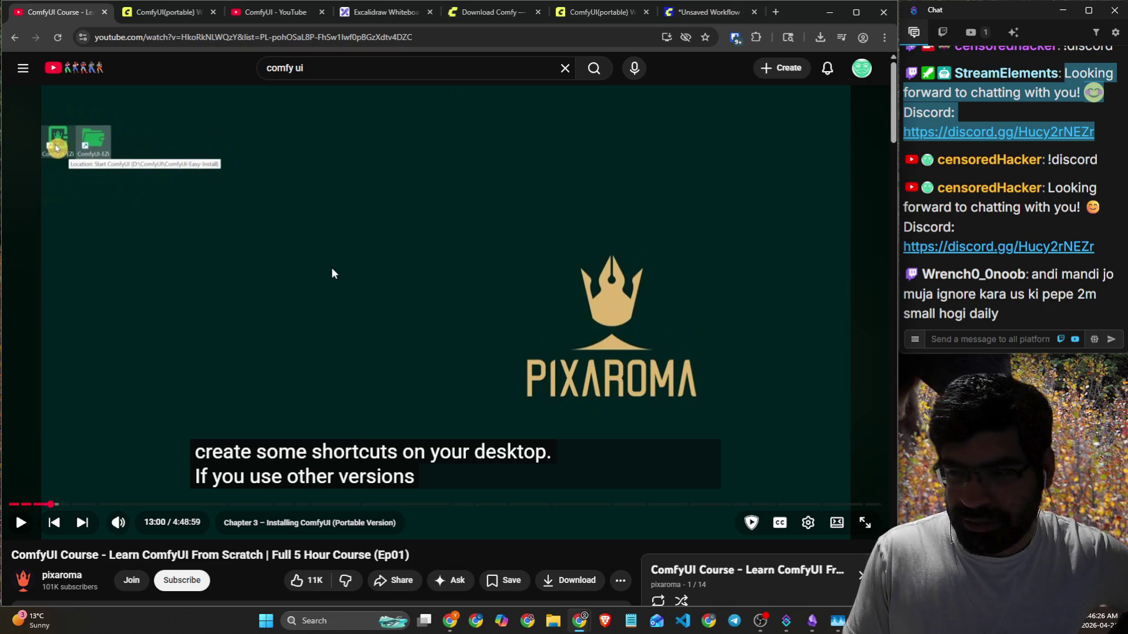
click(331, 267)
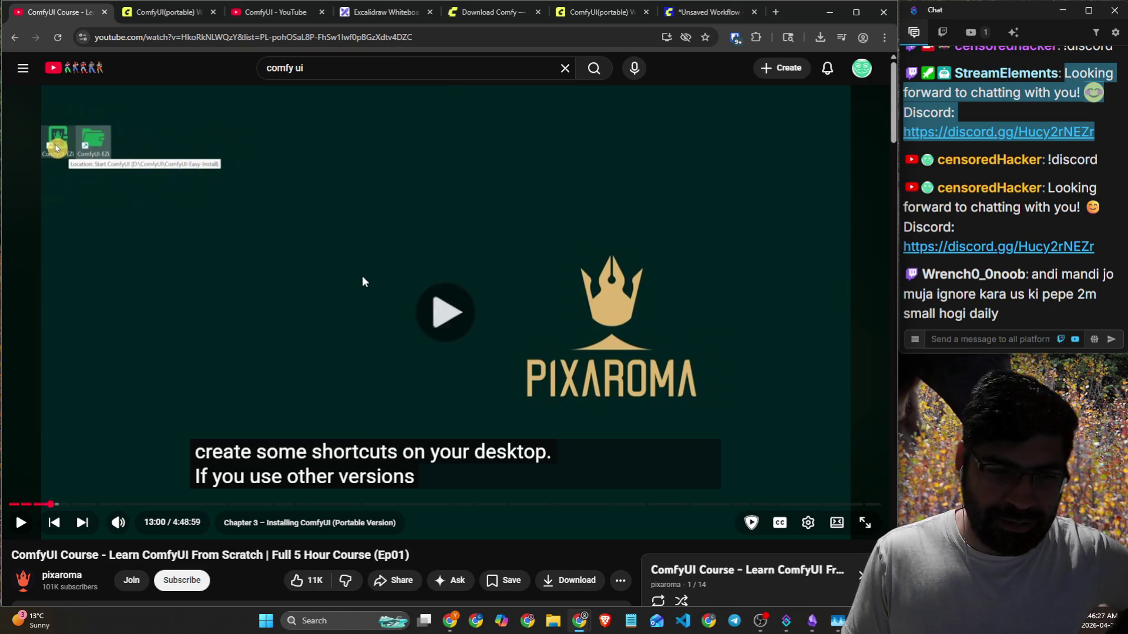
click(507, 305)
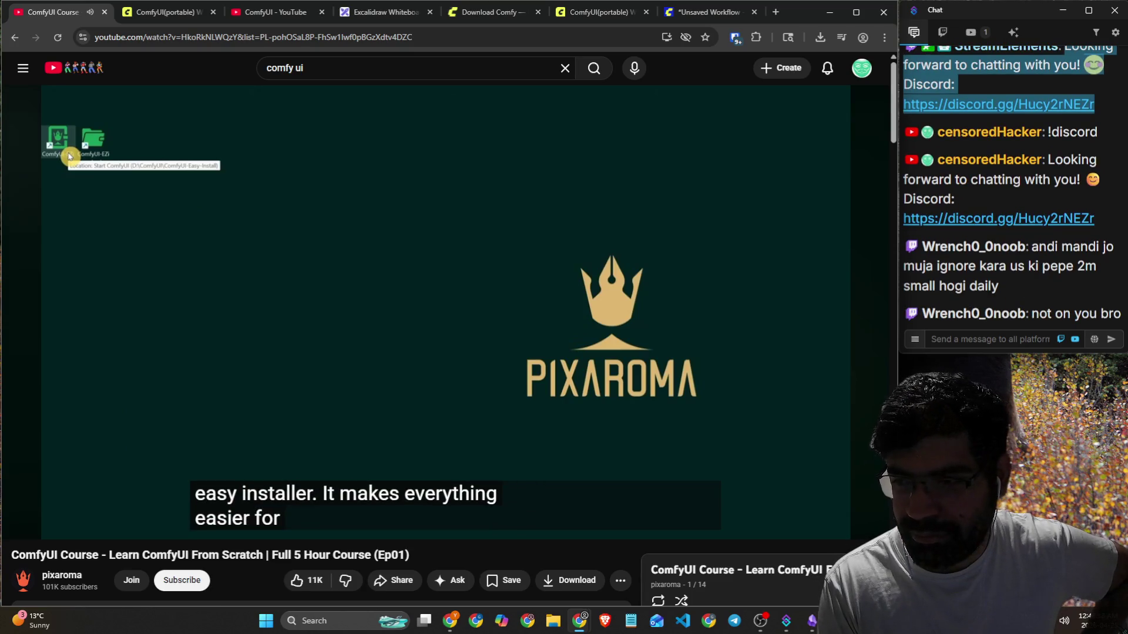
click(471, 267)
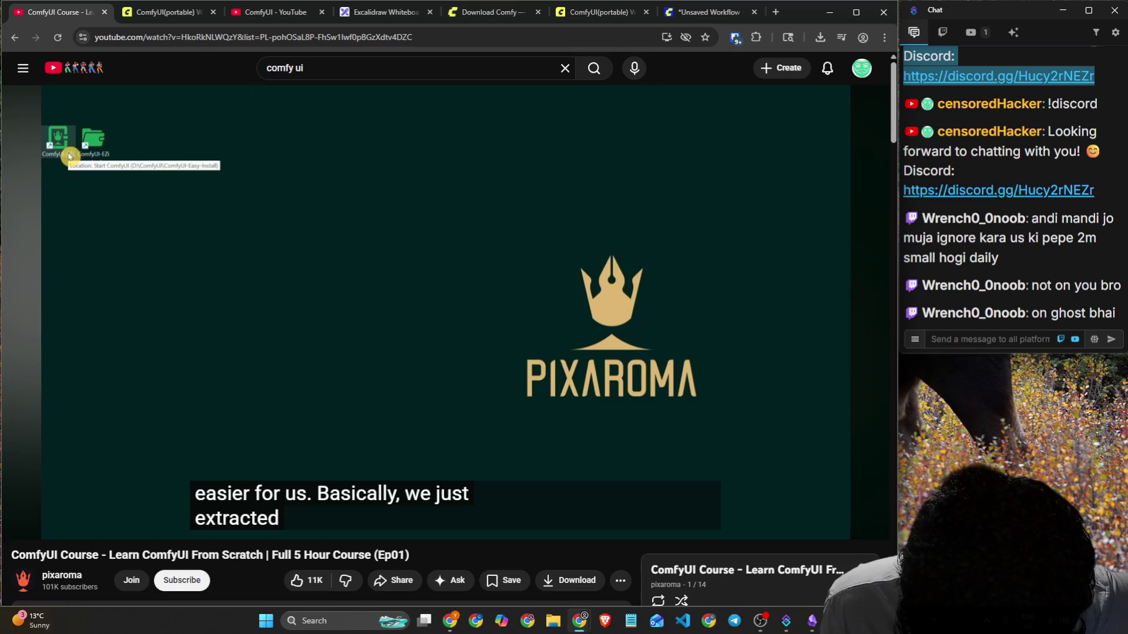
click(471, 268)
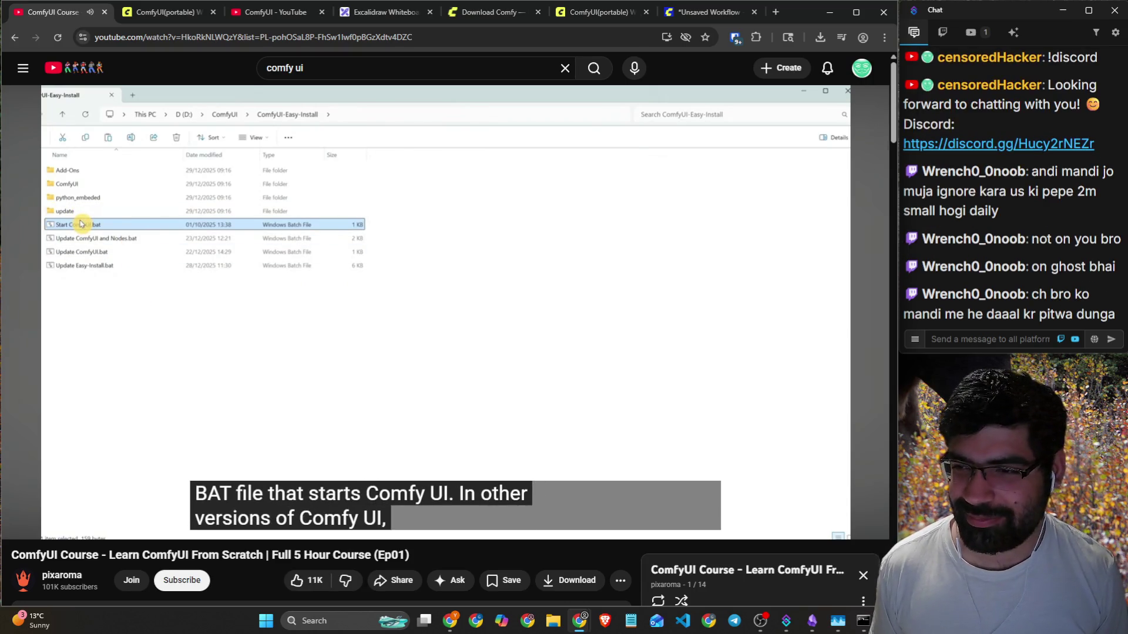
Pause on the install folder, select a viewer's chat message, then resume the course video.
click(693, 219)
drag(968, 286, 1063, 290)
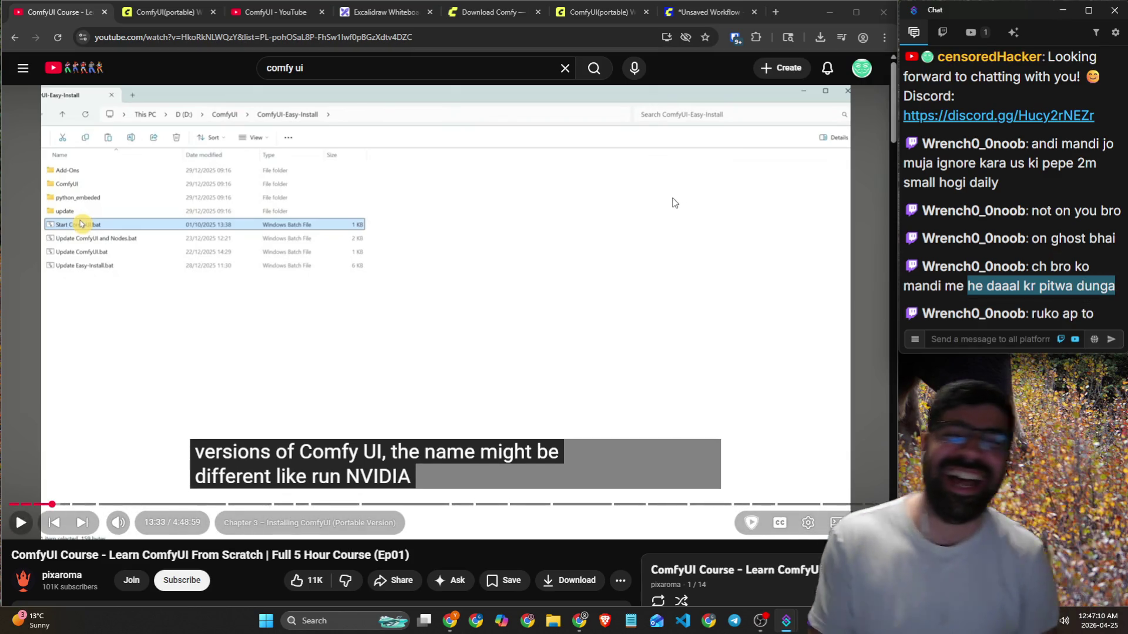
click(615, 222)
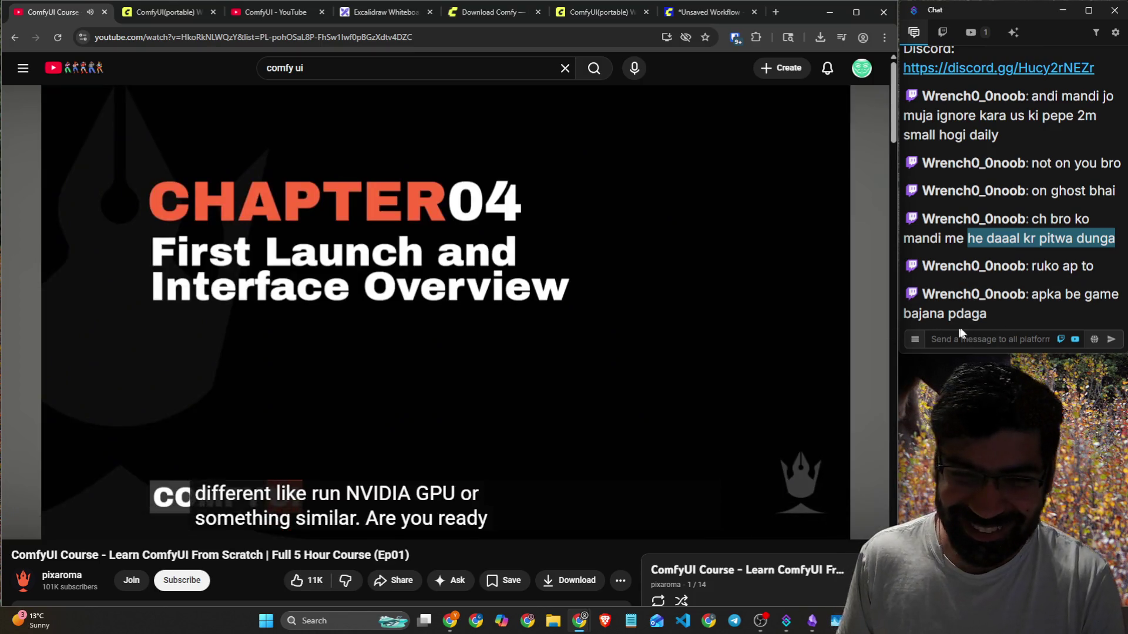
click(973, 334)
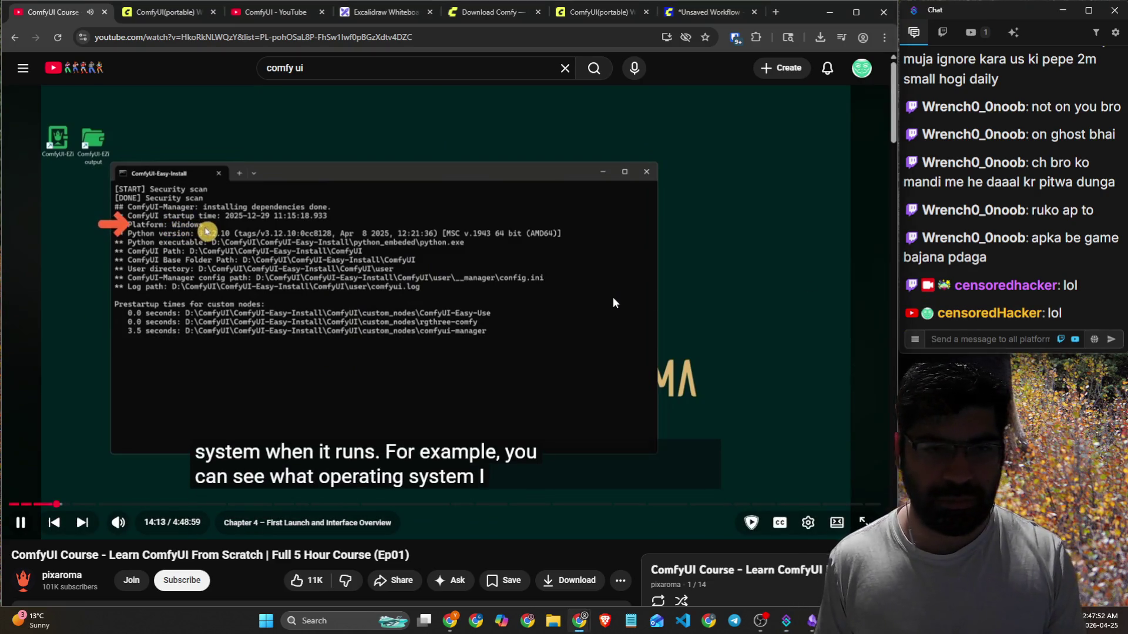
Pause the course at 14:13 on the console output and bring up the local ComfyUI console.
click(612, 298)
key(alt+Tab)
click(743, 135)
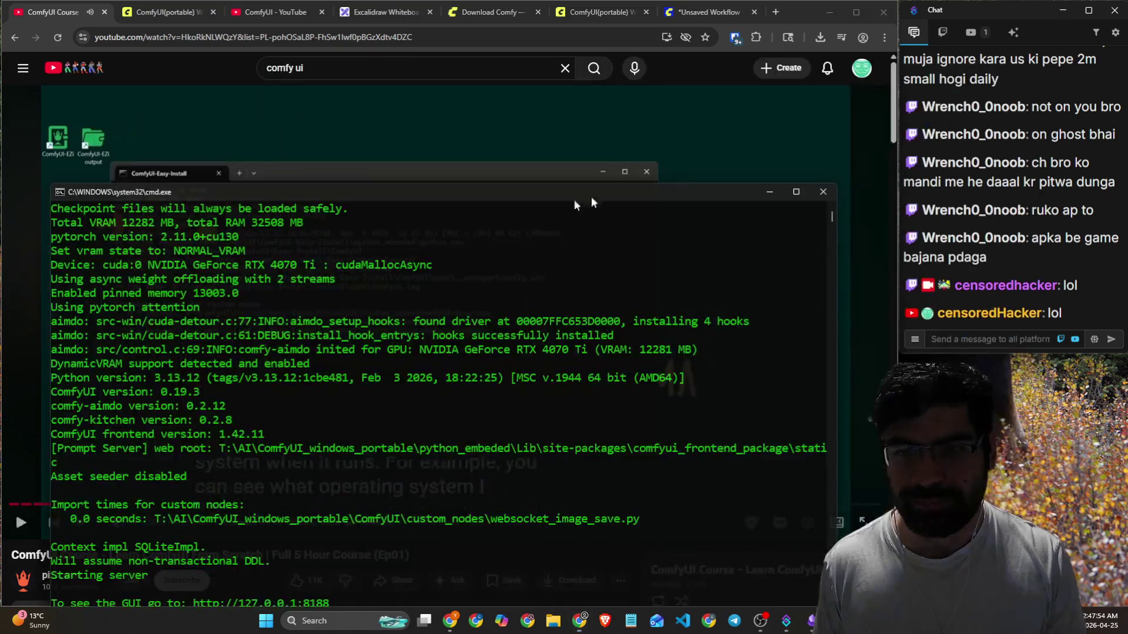
Move the cmd.exe console up to read the ComfyUI 0.19.3 startup log, then resume the course until 14:21.
drag(349, 194, 373, 86)
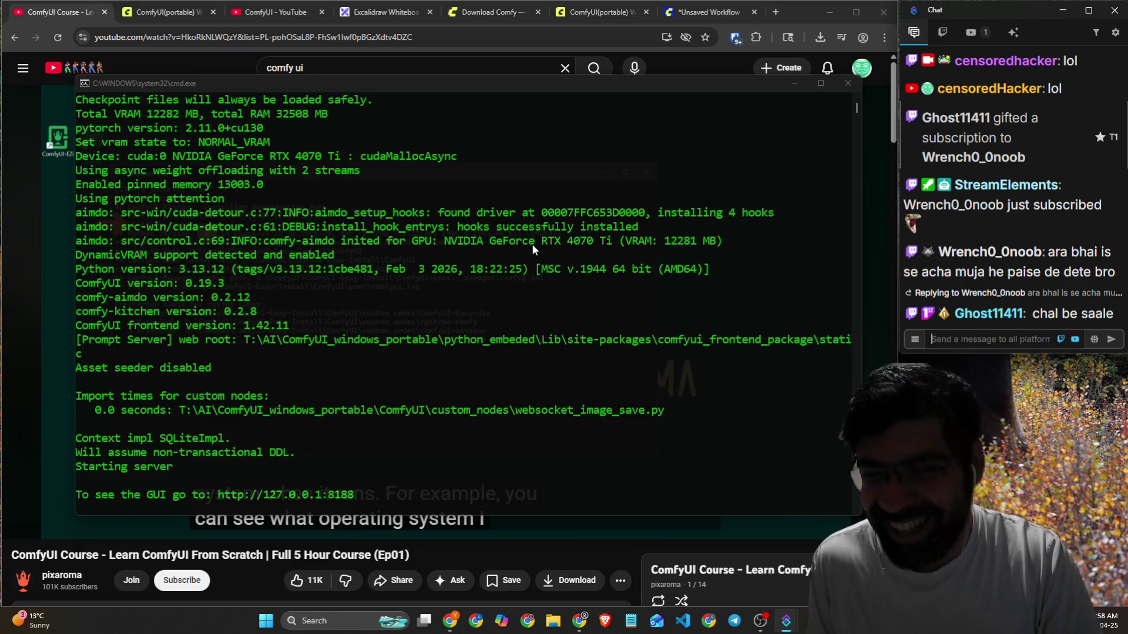
click(580, 213)
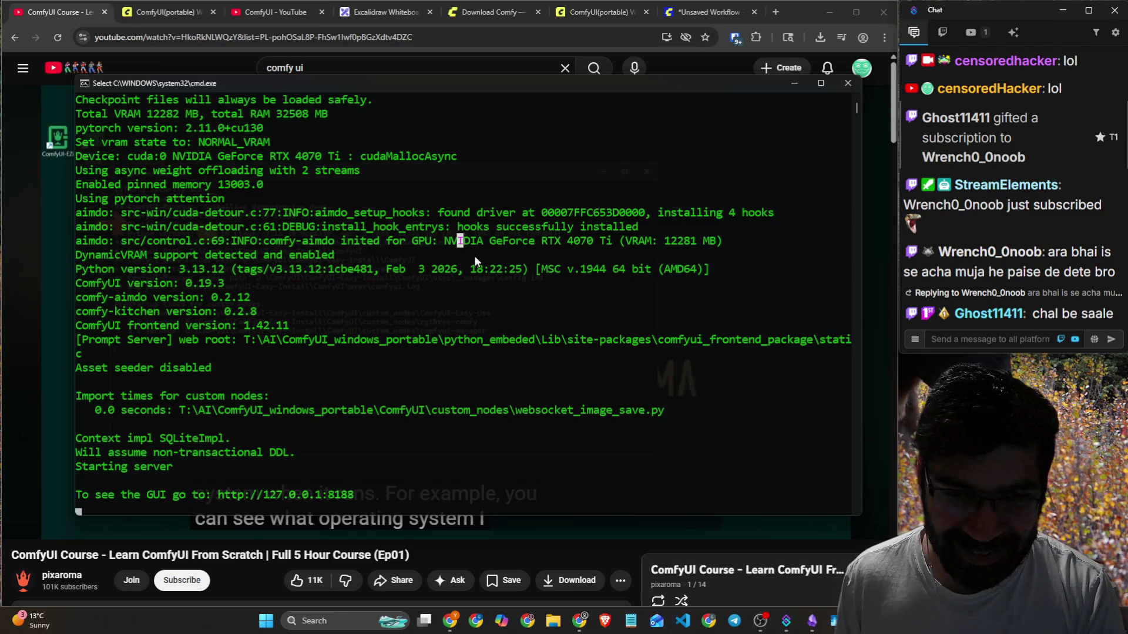
key(alt+Tab)
key(space)
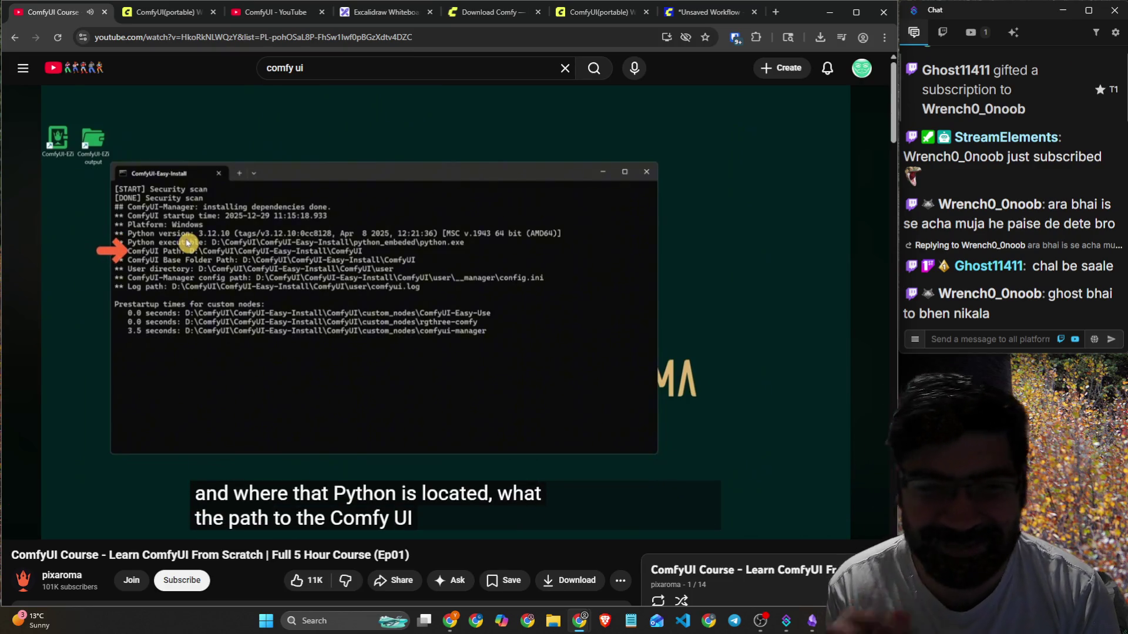
click(507, 333)
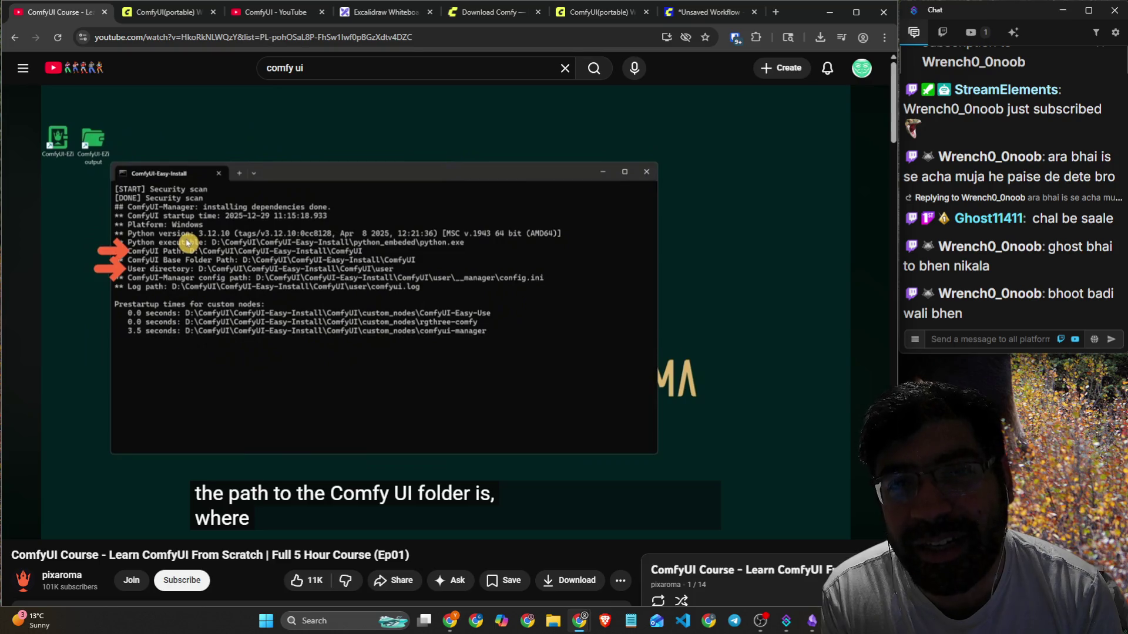
Play the course to the templates browser at 14:41, then switch to the local ComfyUI tab.
mouse_move(512, 310)
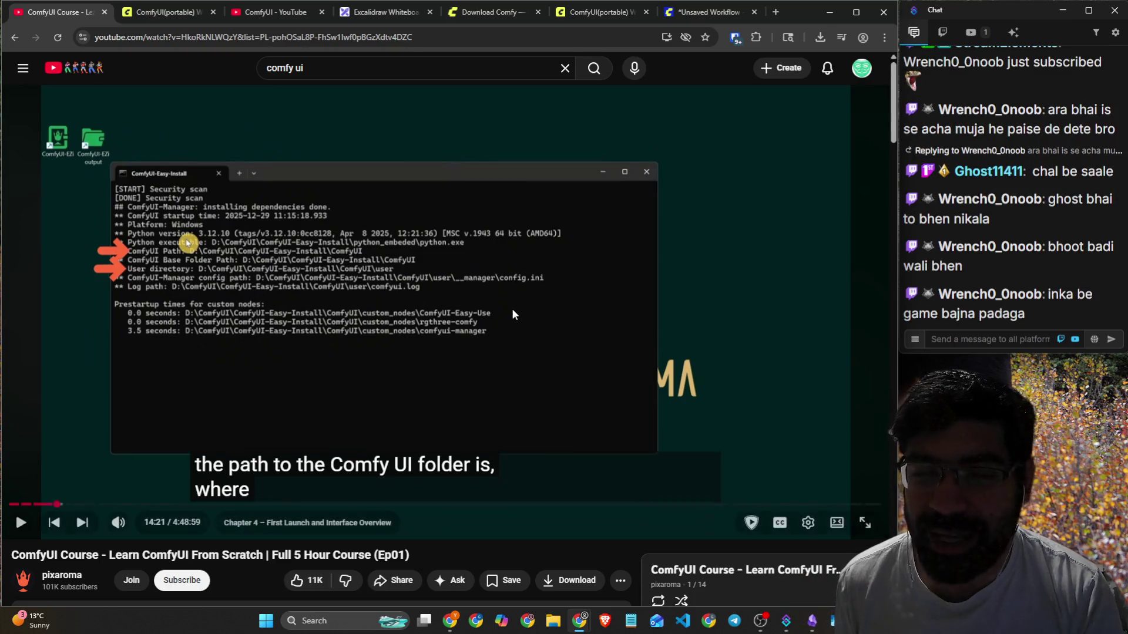
click(512, 309)
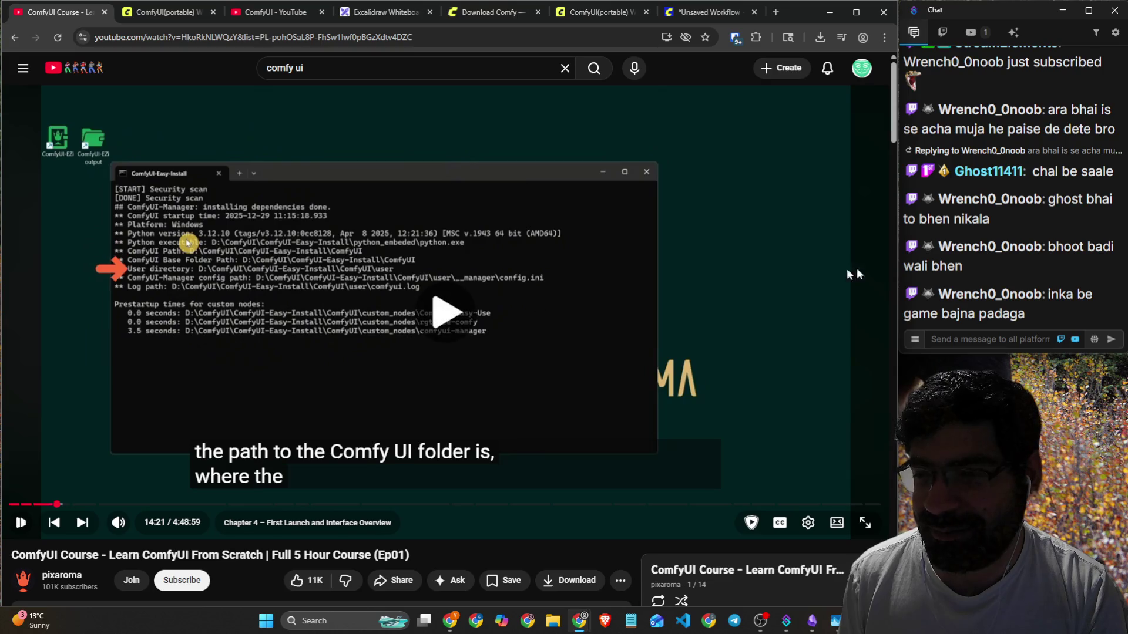
click(967, 346)
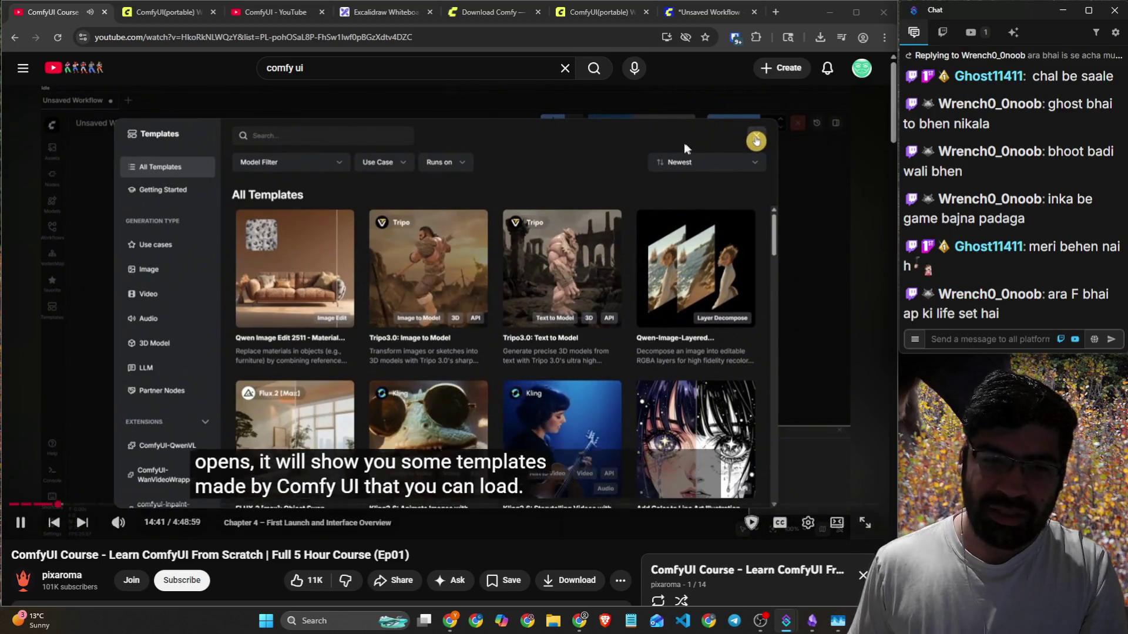
click(653, 167)
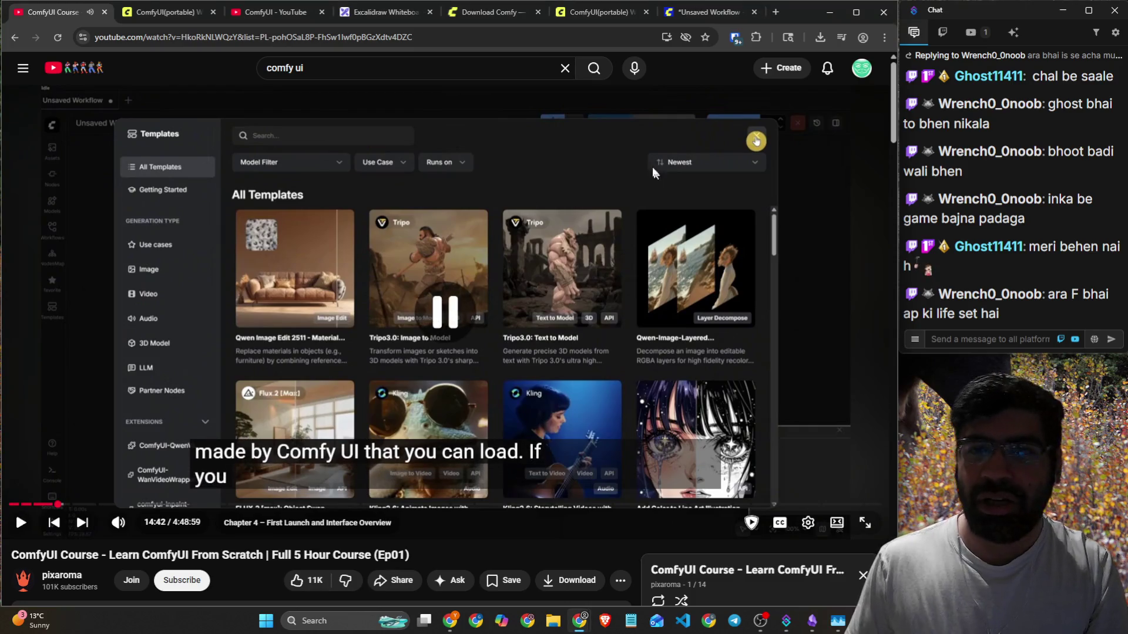
click(699, 21)
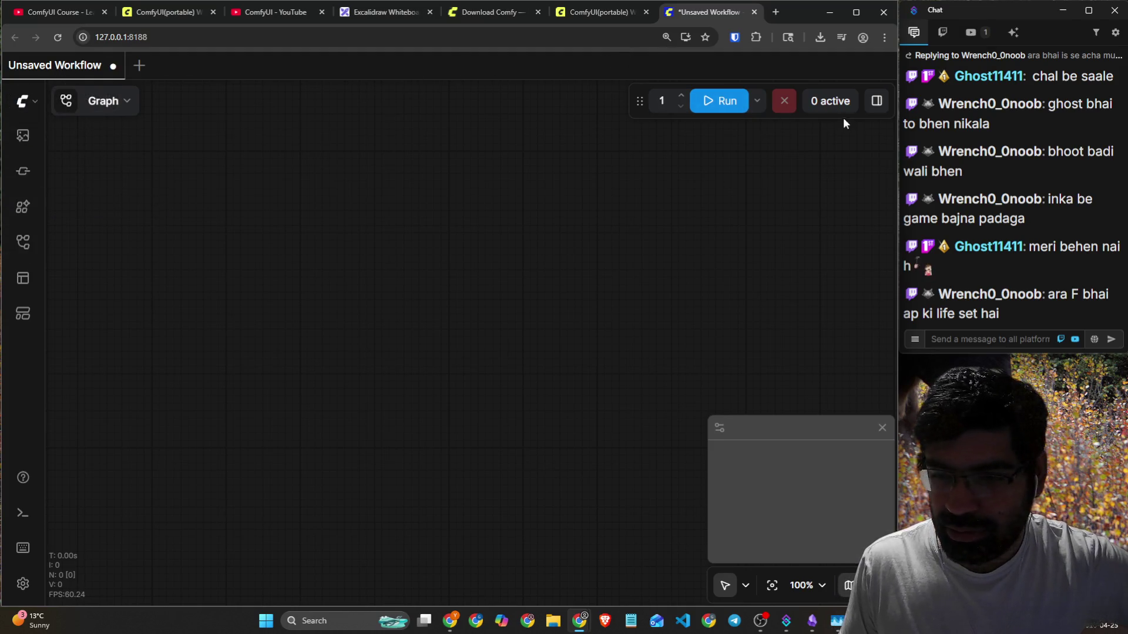
Toggle the workflow panel and settings, then open Templates from ComfyUI's main menu.
click(881, 112)
click(880, 111)
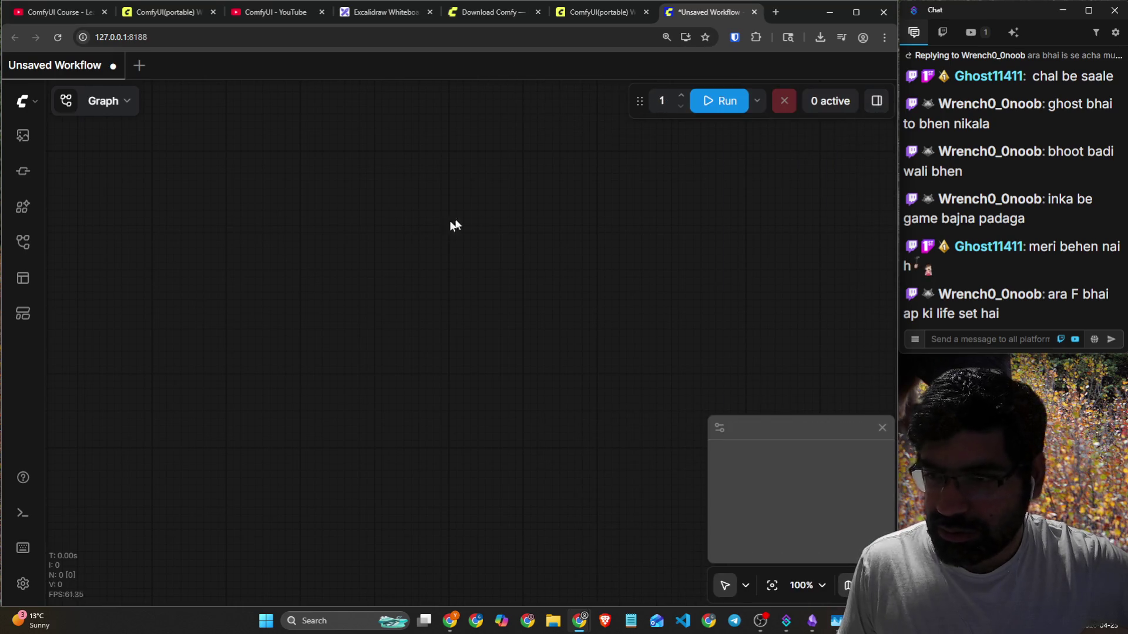
click(33, 104)
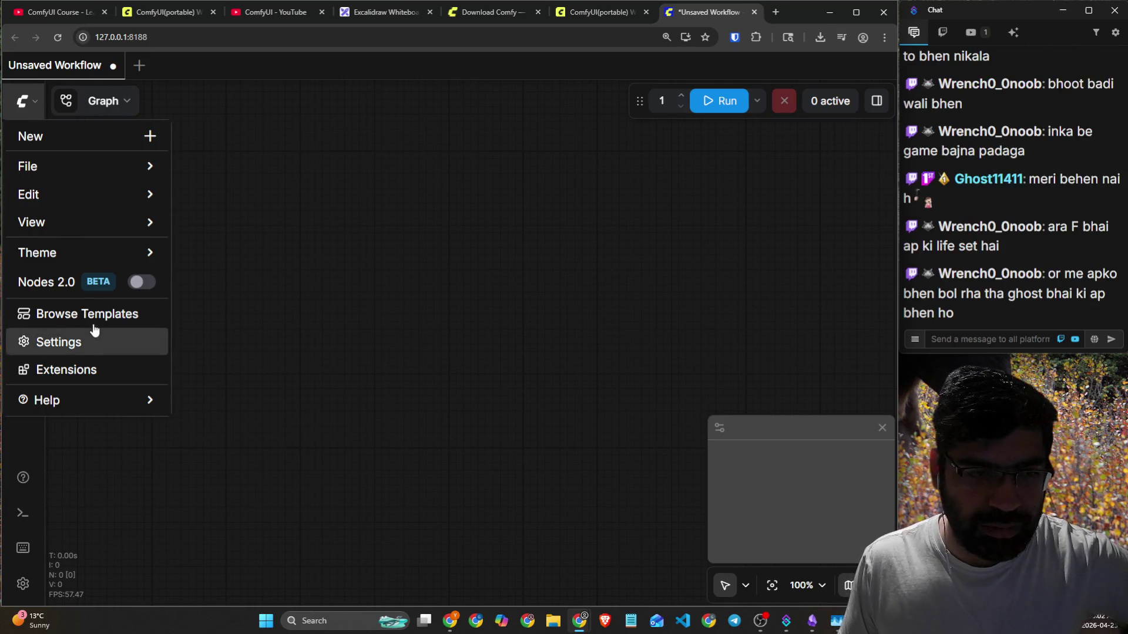
click(92, 338)
click(18, 405)
click(24, 105)
click(45, 317)
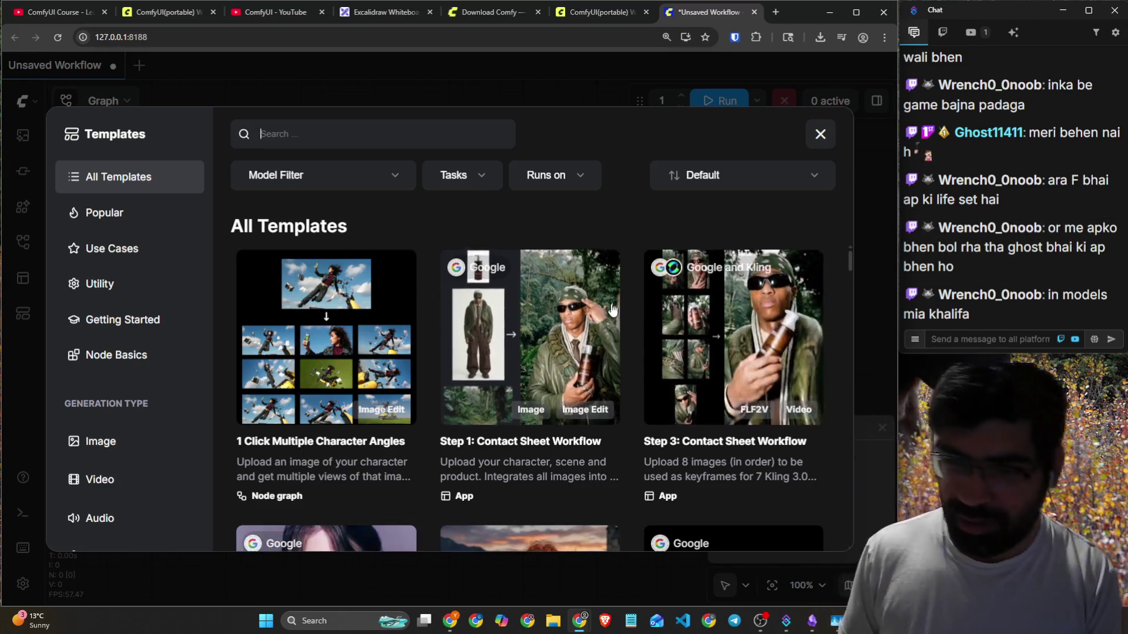
Scroll through the All Templates grid, then filter it by 'ltx'.
scroll(611, 309, down, 4)
scroll(611, 309, down, 5)
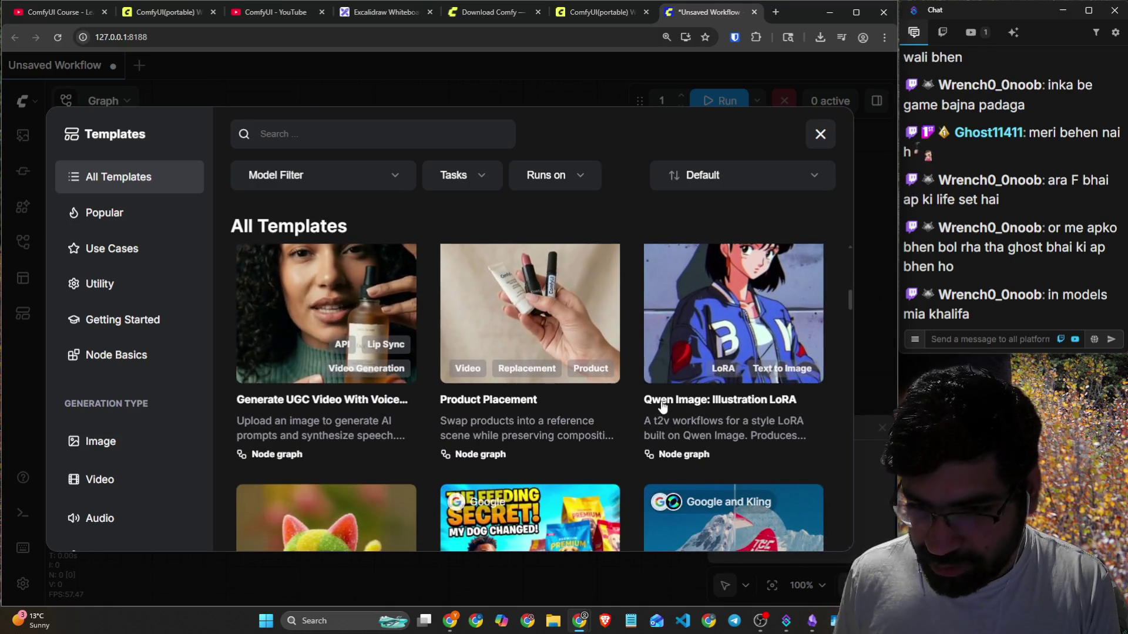
scroll(661, 409, up, 2)
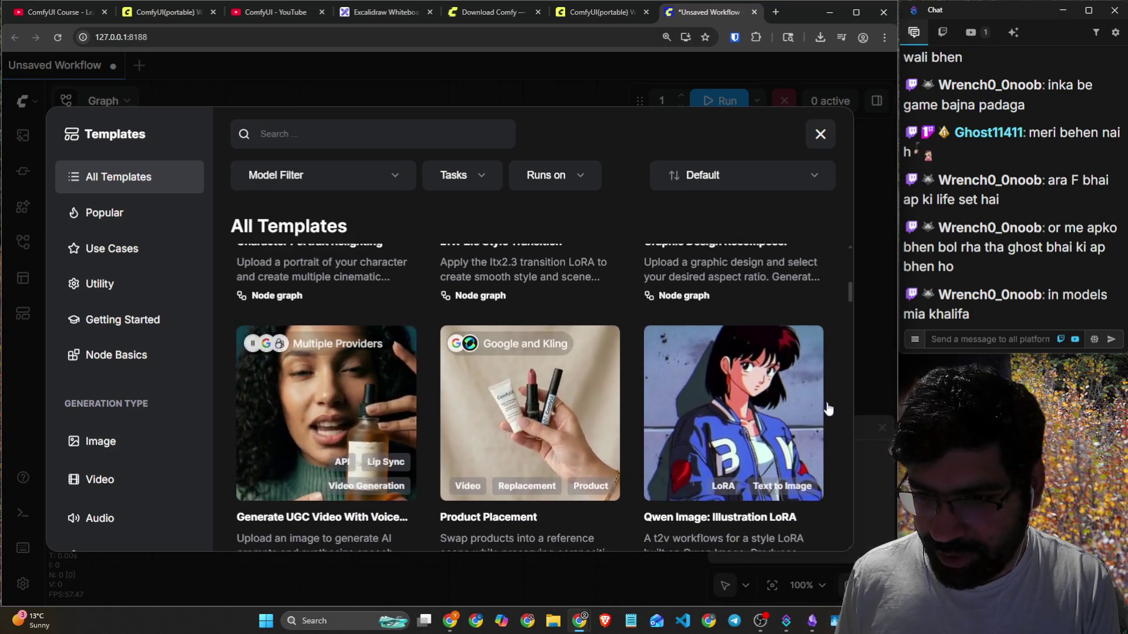
scroll(834, 408, down, 4)
scroll(837, 414, down, 4)
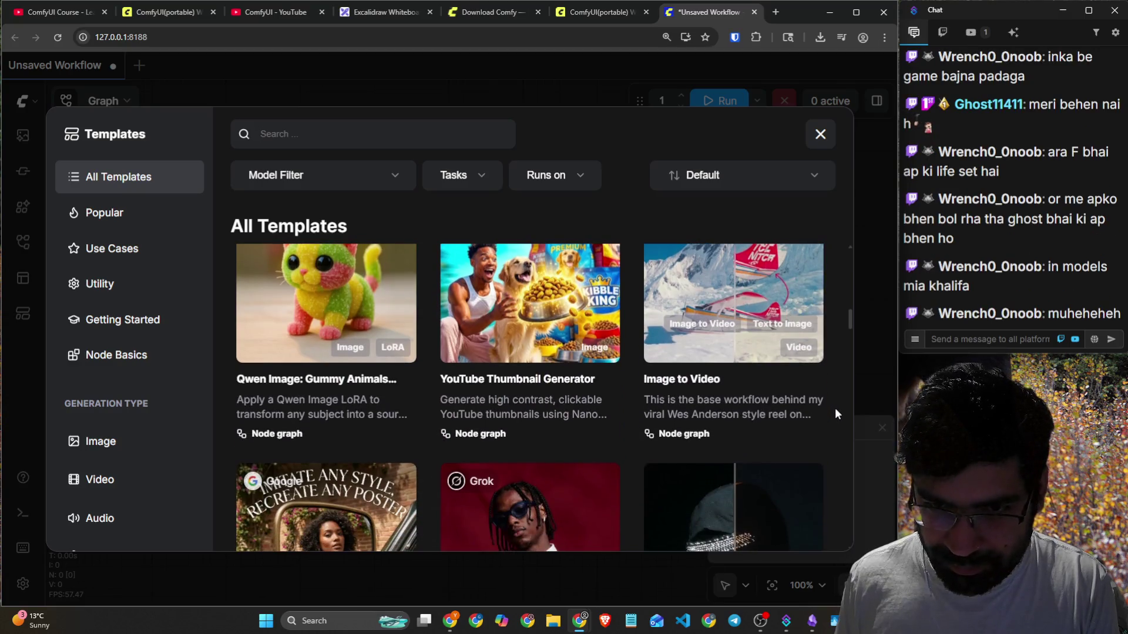
scroll(838, 414, down, 3)
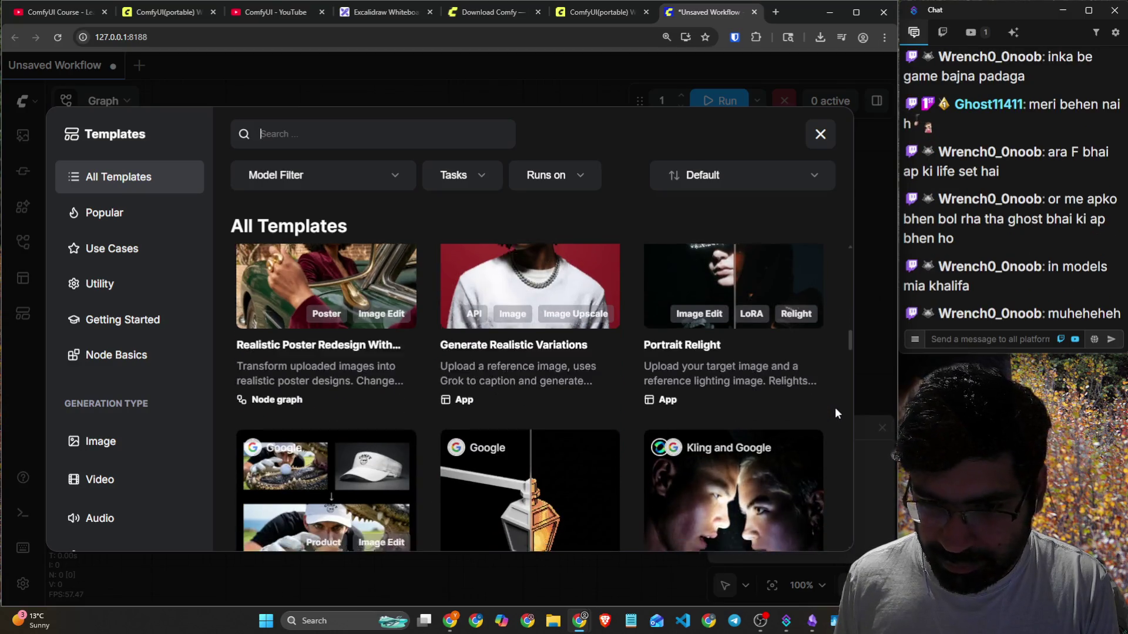
scroll(837, 414, down, 2)
scroll(838, 414, down, 5)
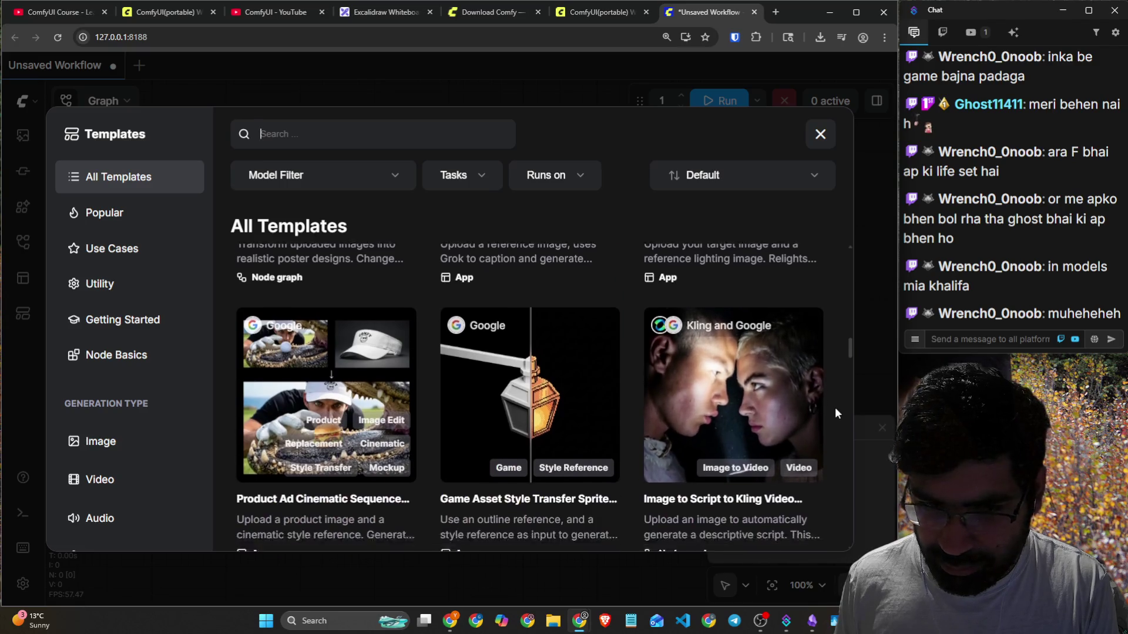
scroll(836, 411, down, 5)
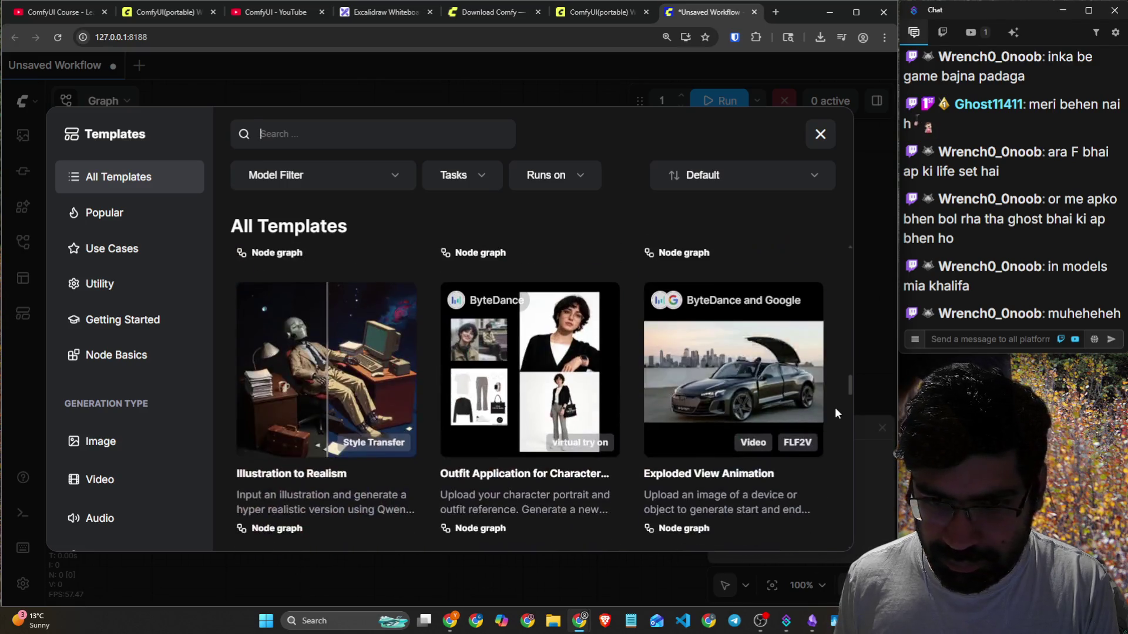
scroll(836, 411, down, 4)
scroll(834, 407, down, 10)
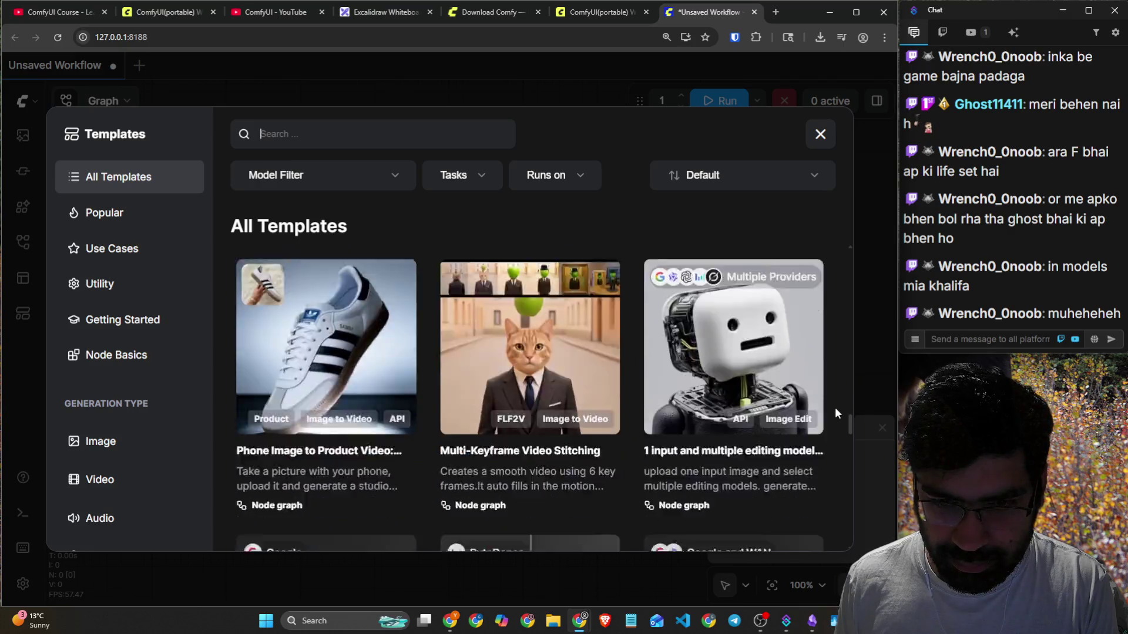
scroll(835, 413, down, 4)
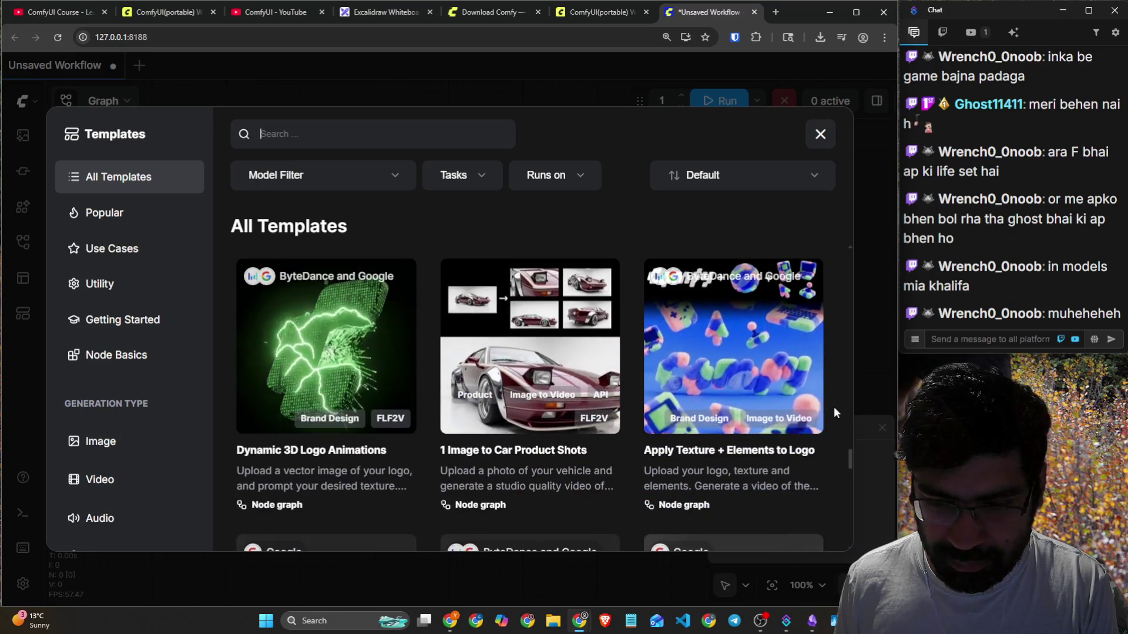
scroll(834, 407, down, 3)
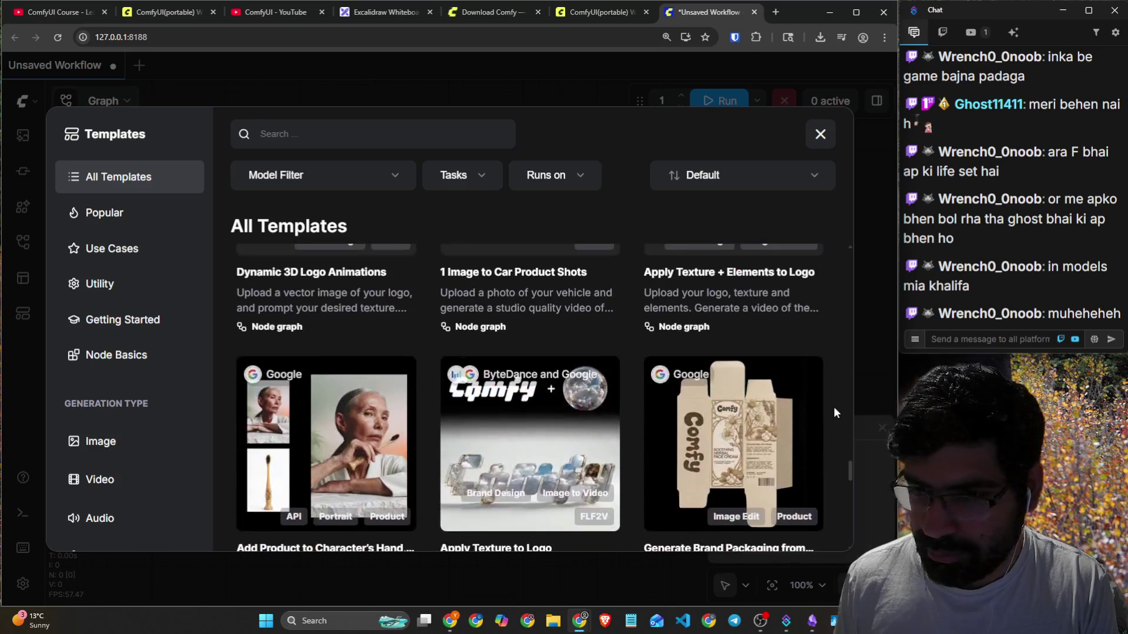
scroll(832, 405, down, 5)
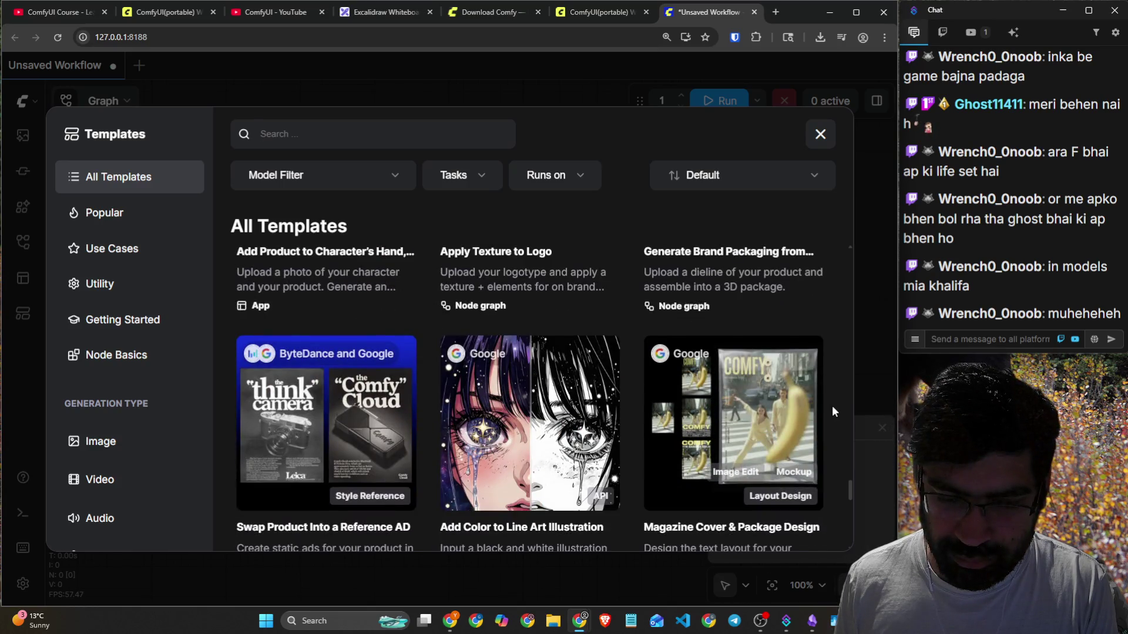
scroll(832, 406, down, 5)
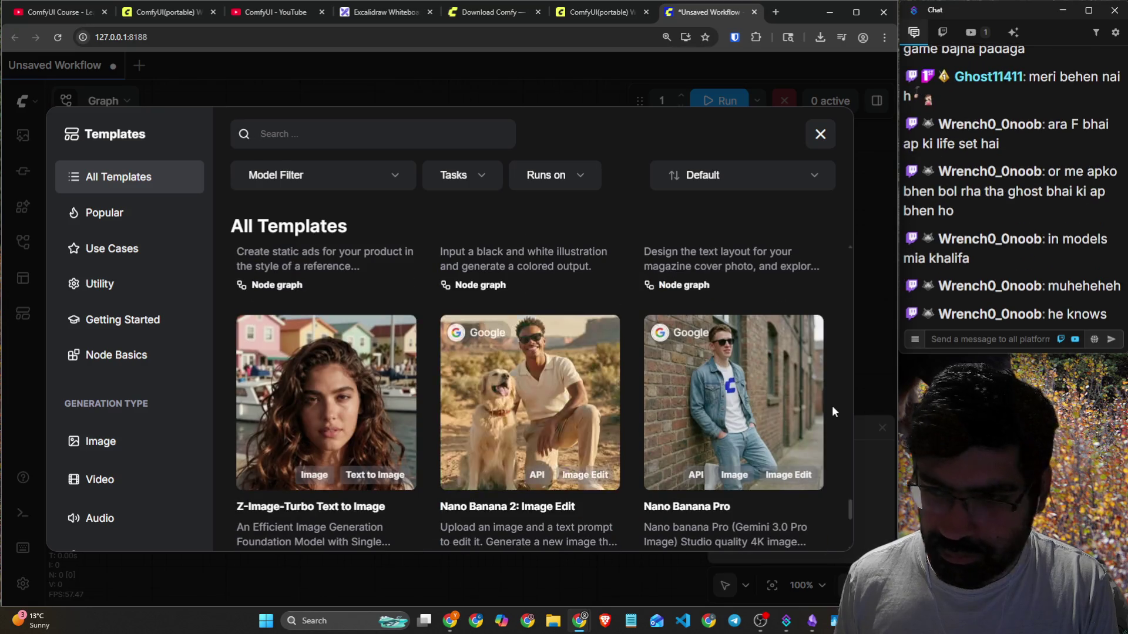
scroll(832, 407, down, 5)
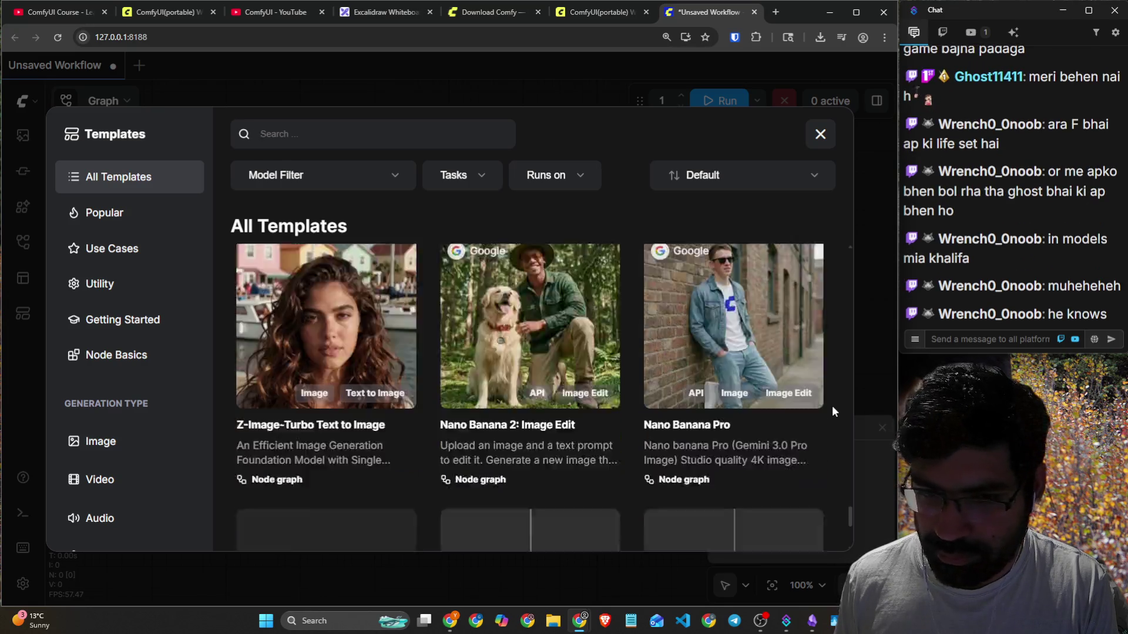
scroll(832, 406, down, 6)
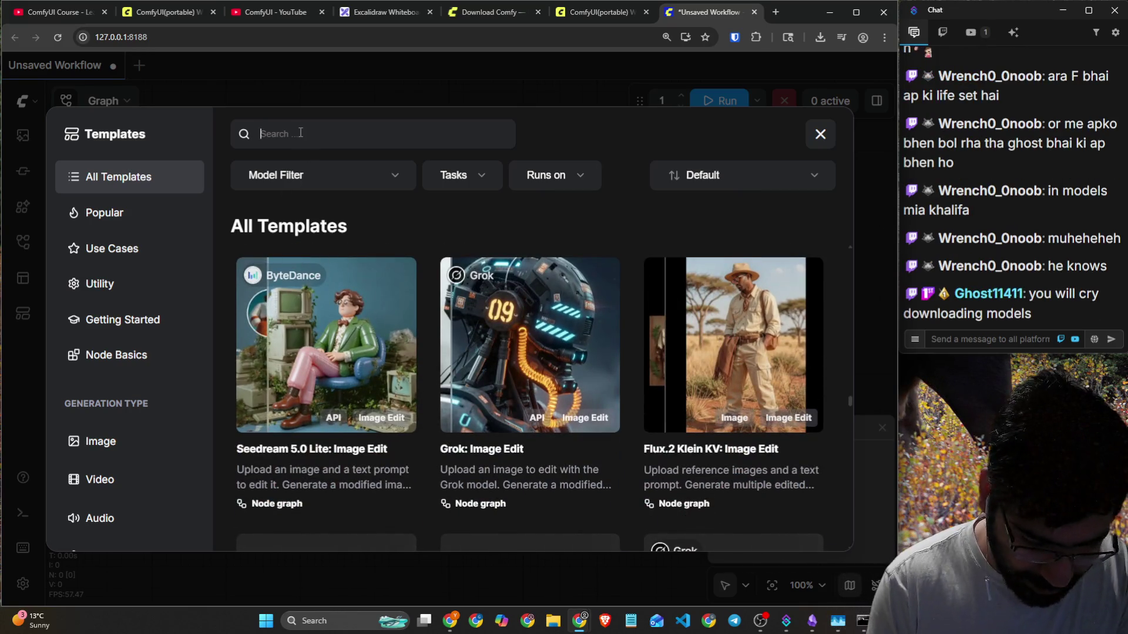
text(ltx)
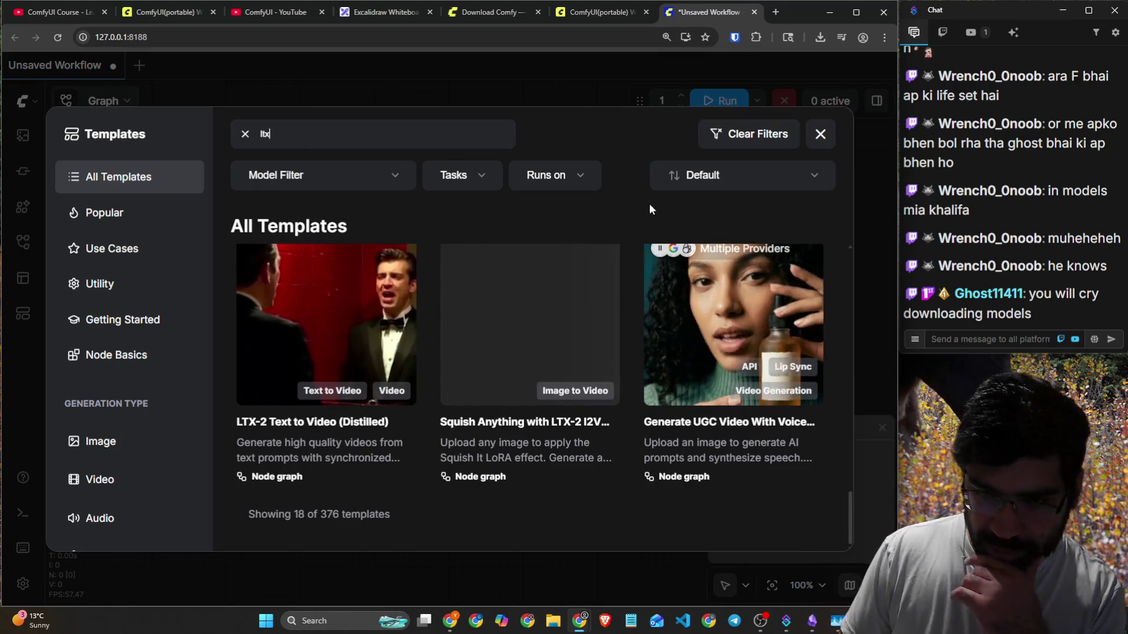
Filter the templates to the Image to Video task (51 of 376 shown) and check GPU usage in Task Manager.
click(451, 178)
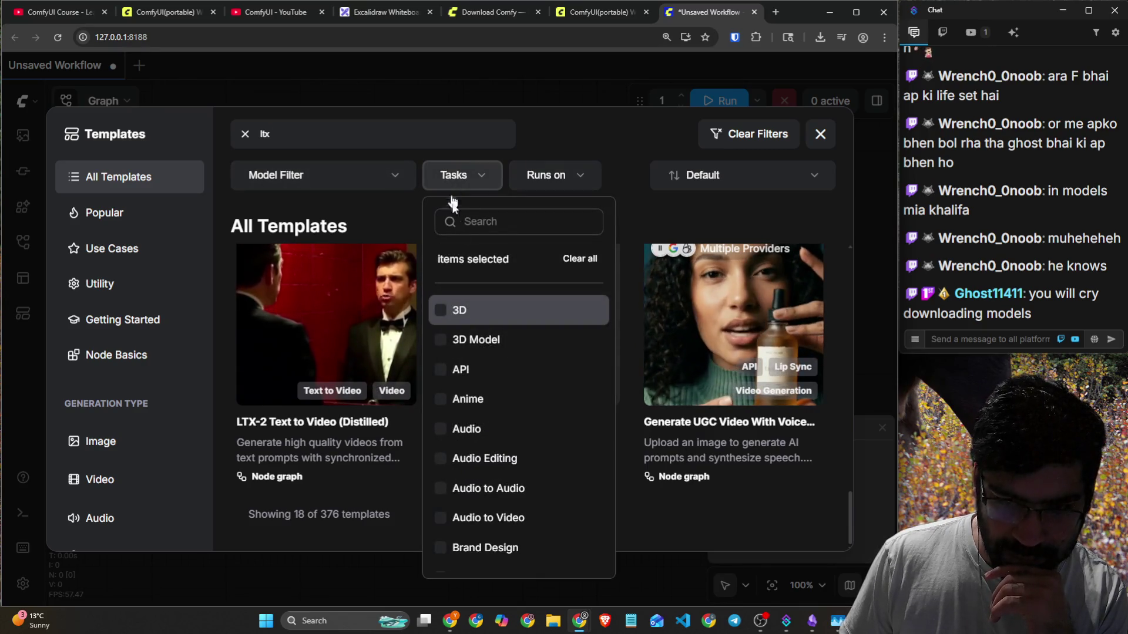
scroll(511, 496, down, 4)
scroll(517, 494, down, 5)
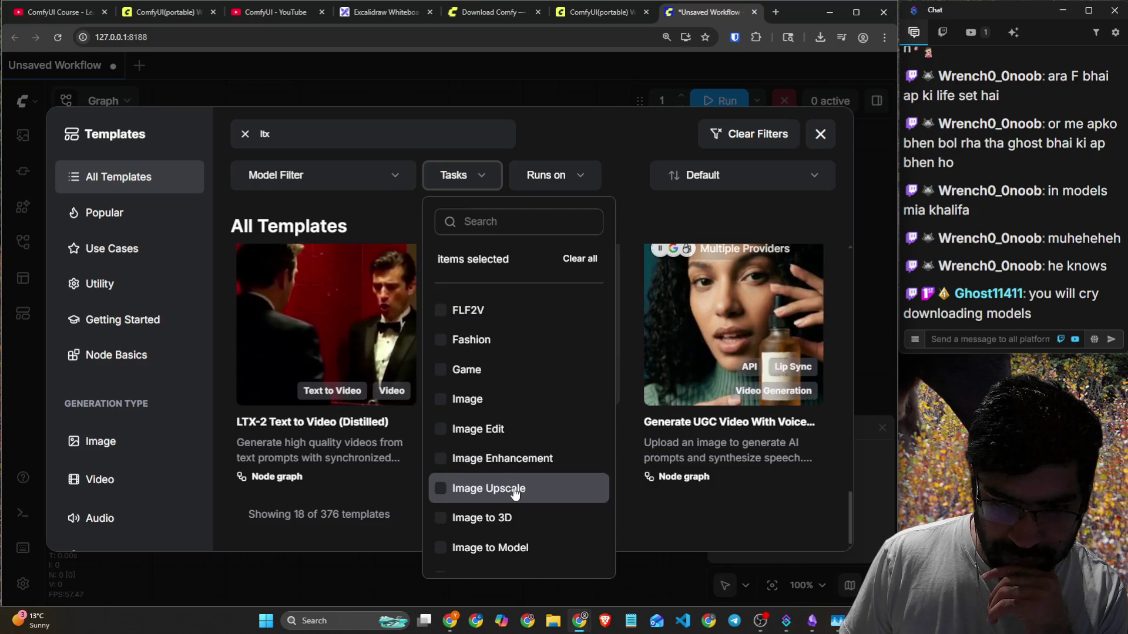
click(517, 517)
click(732, 410)
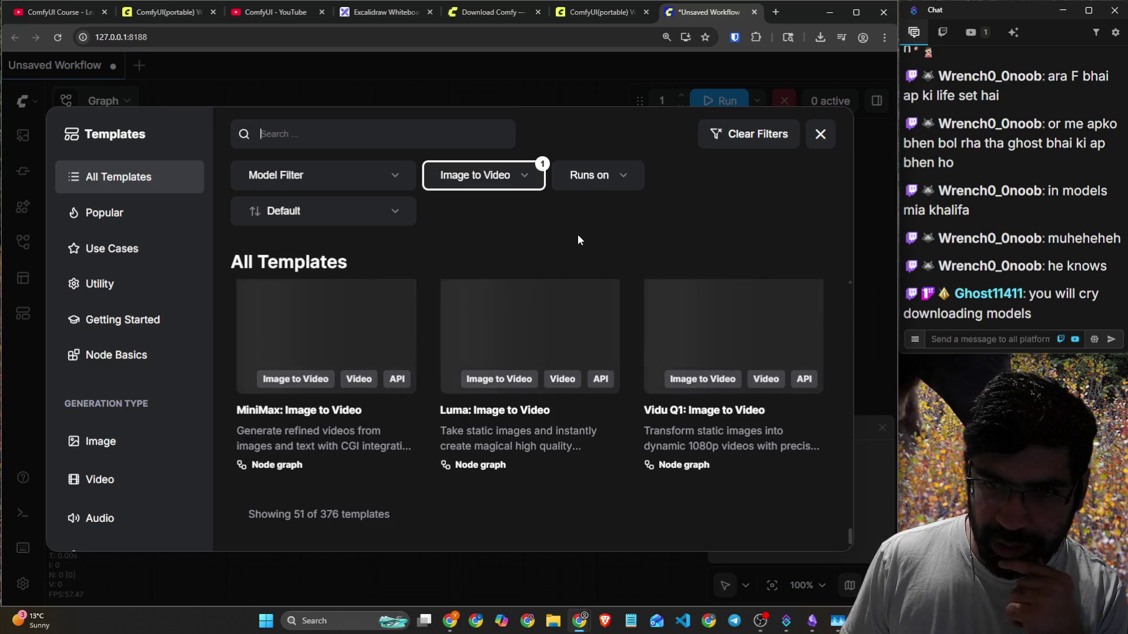
key(ctrl+shift+Escape)
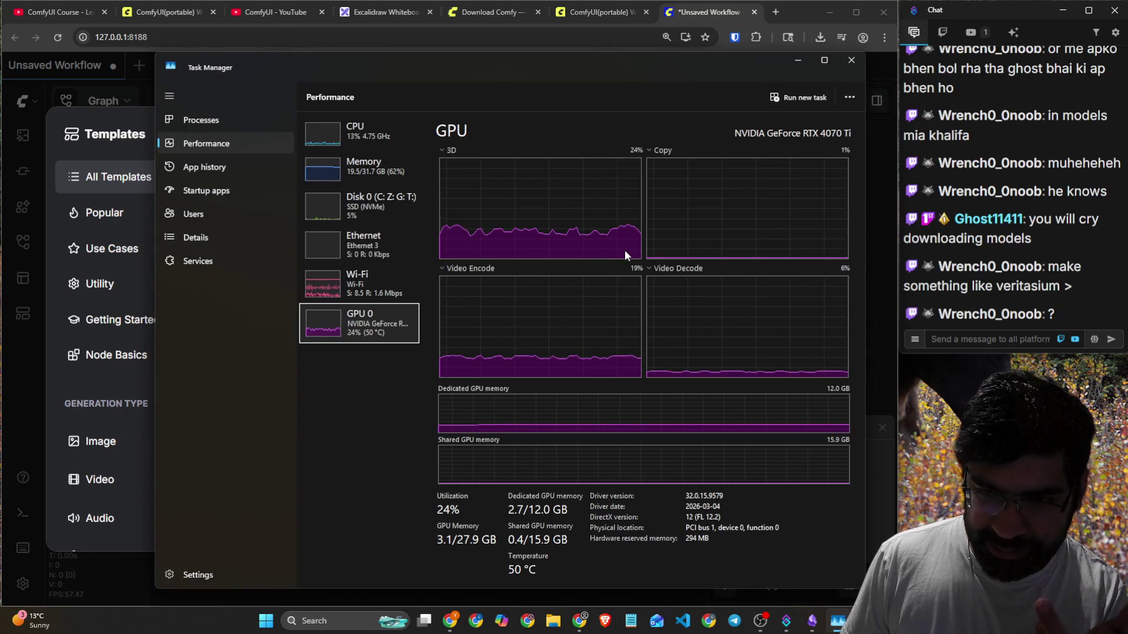
click(850, 61)
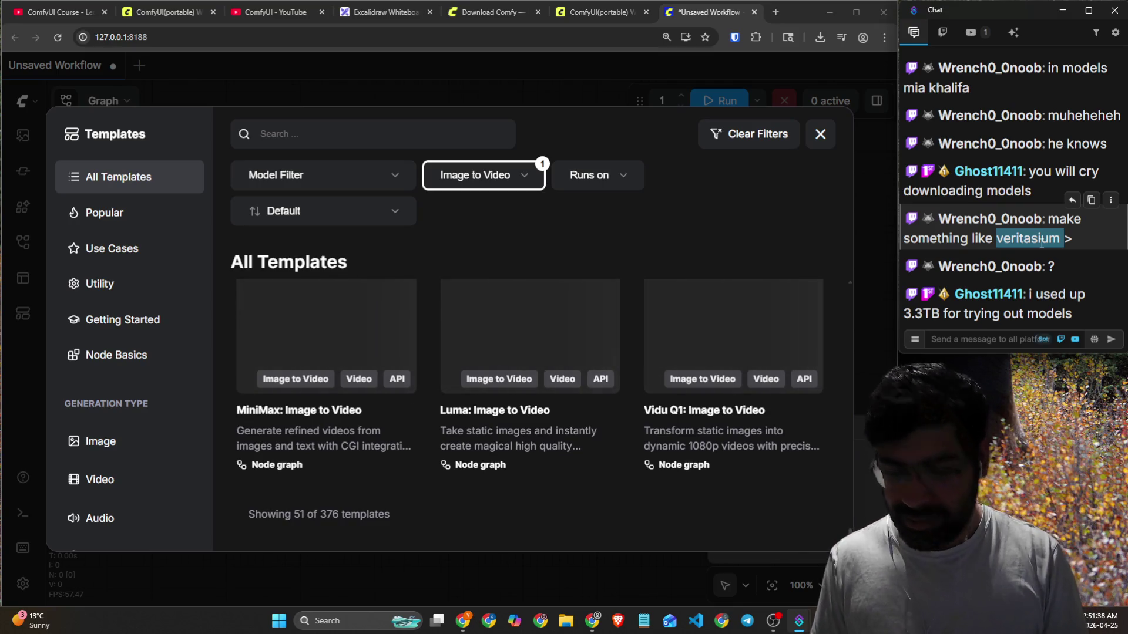
click(773, 12)
text(veritasium)
key(Return)
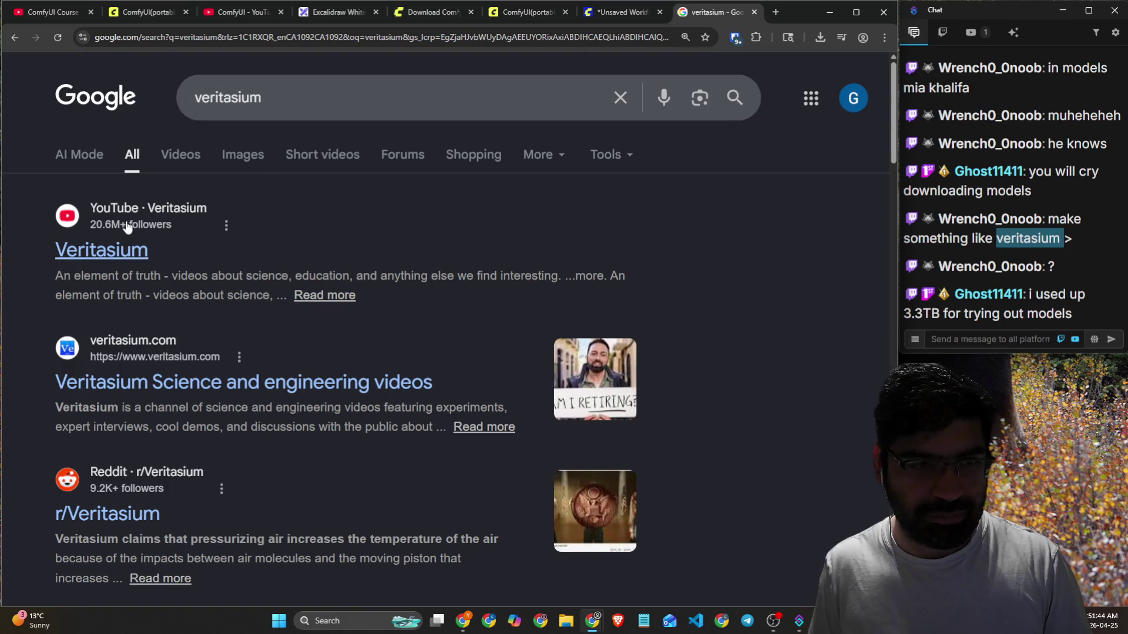
click(132, 247)
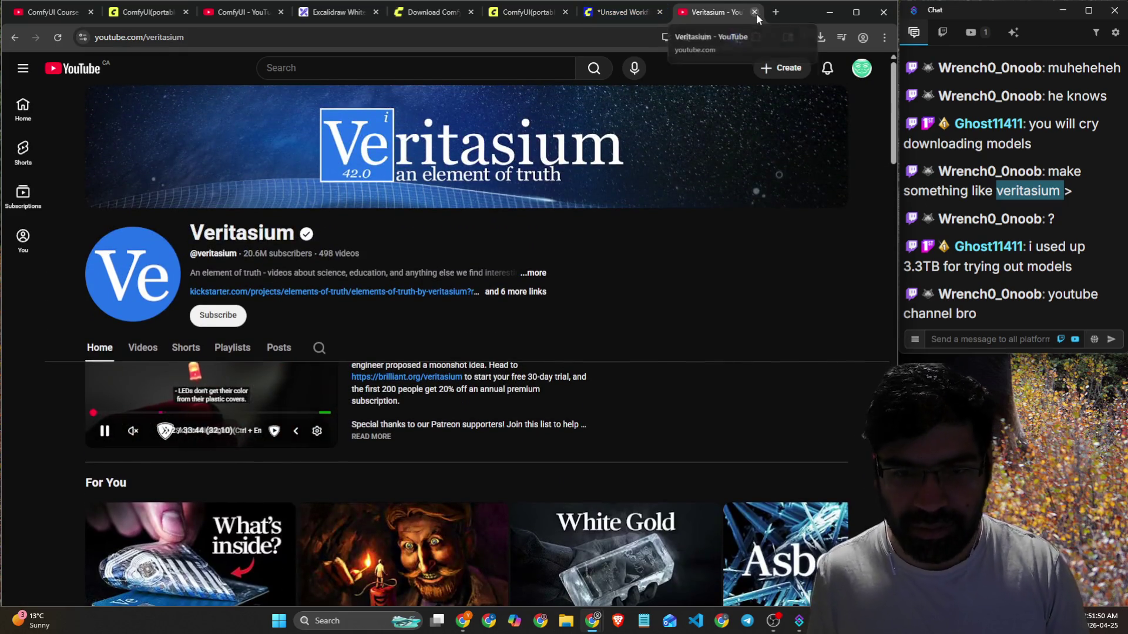
scroll(729, 418, down, 3)
scroll(813, 410, down, 4)
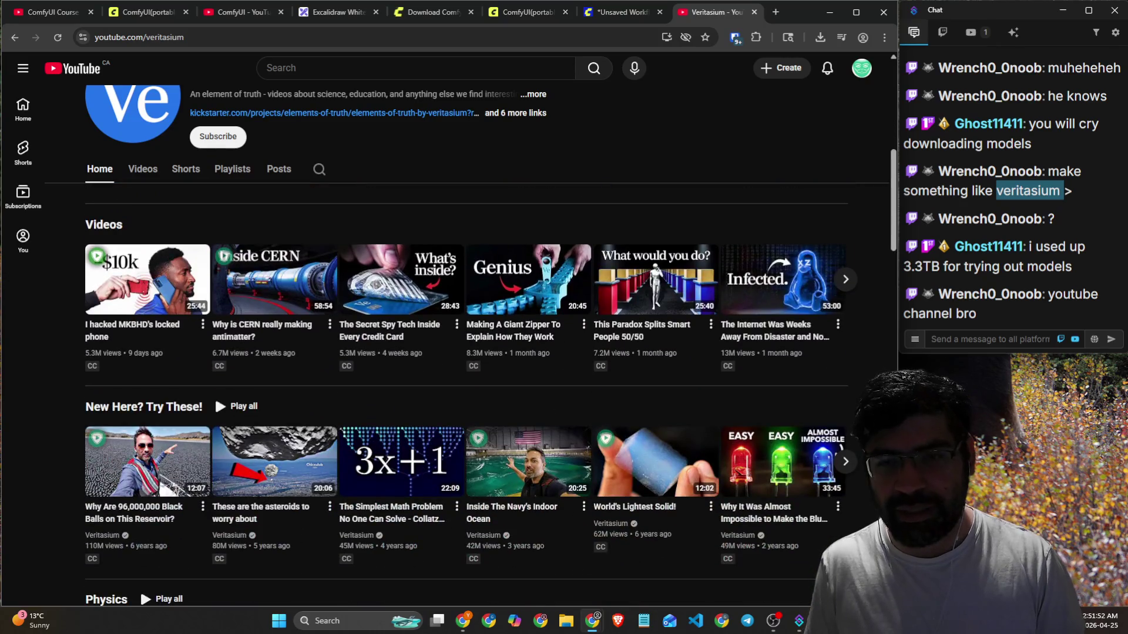
click(855, 281)
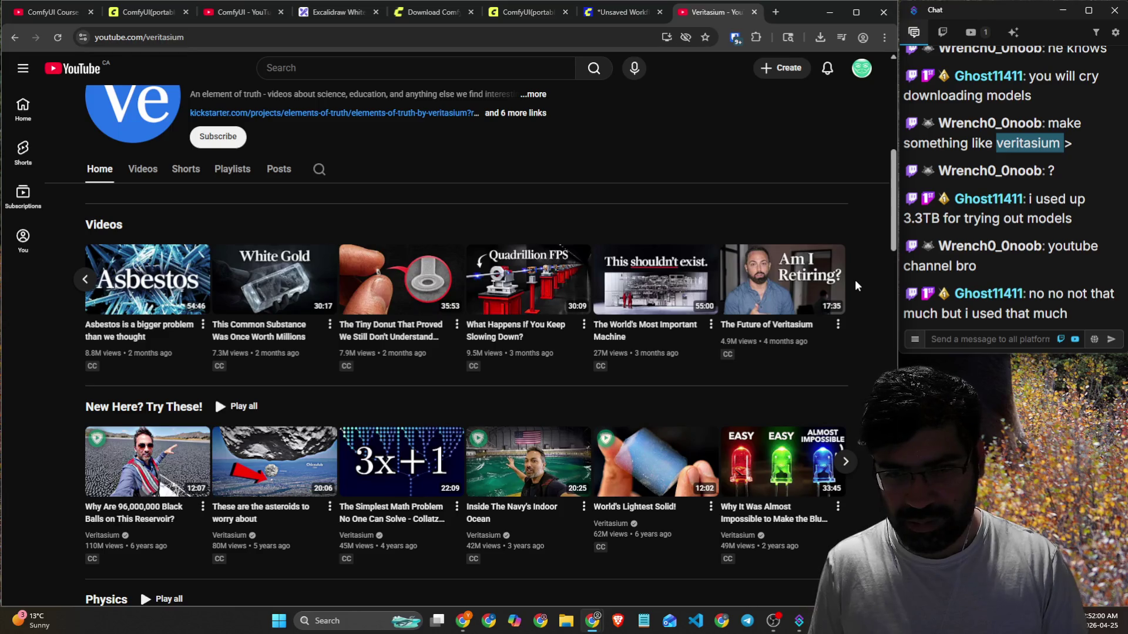
scroll(857, 296, down, 3)
scroll(858, 304, down, 6)
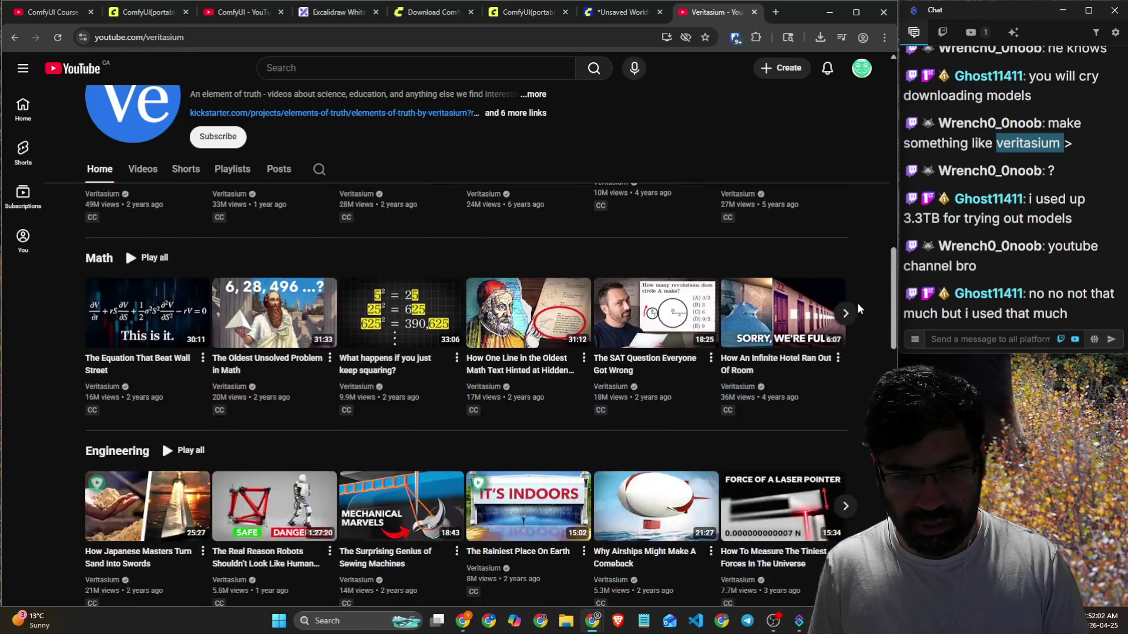
scroll(858, 304, up, 5)
scroll(858, 302, up, 7)
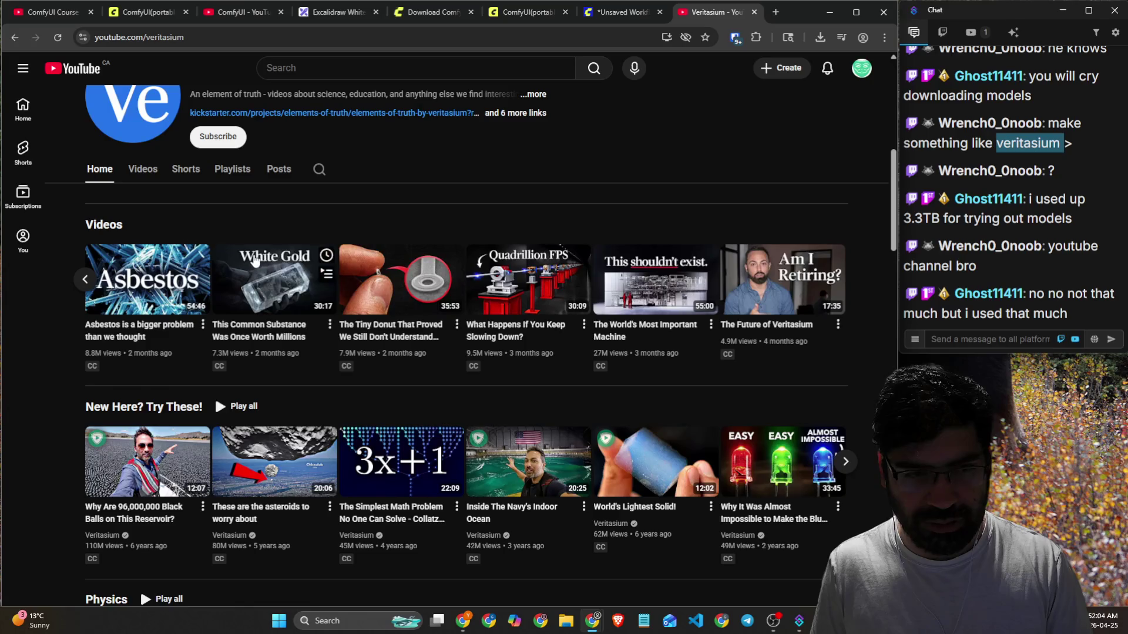
click(137, 181)
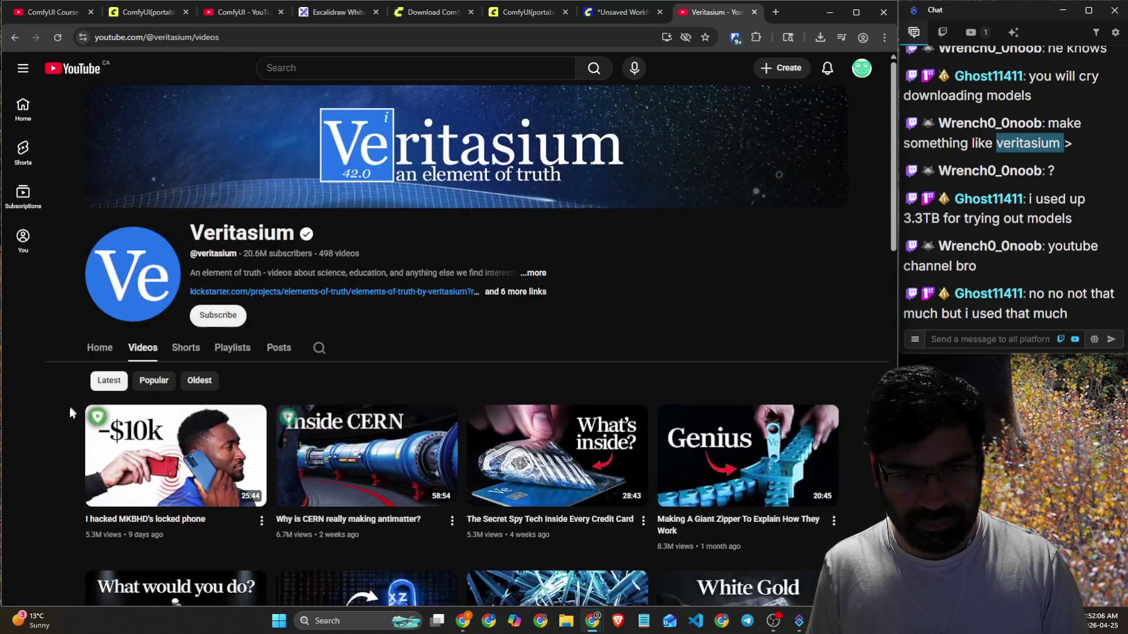
scroll(54, 435, down, 7)
scroll(54, 435, down, 3)
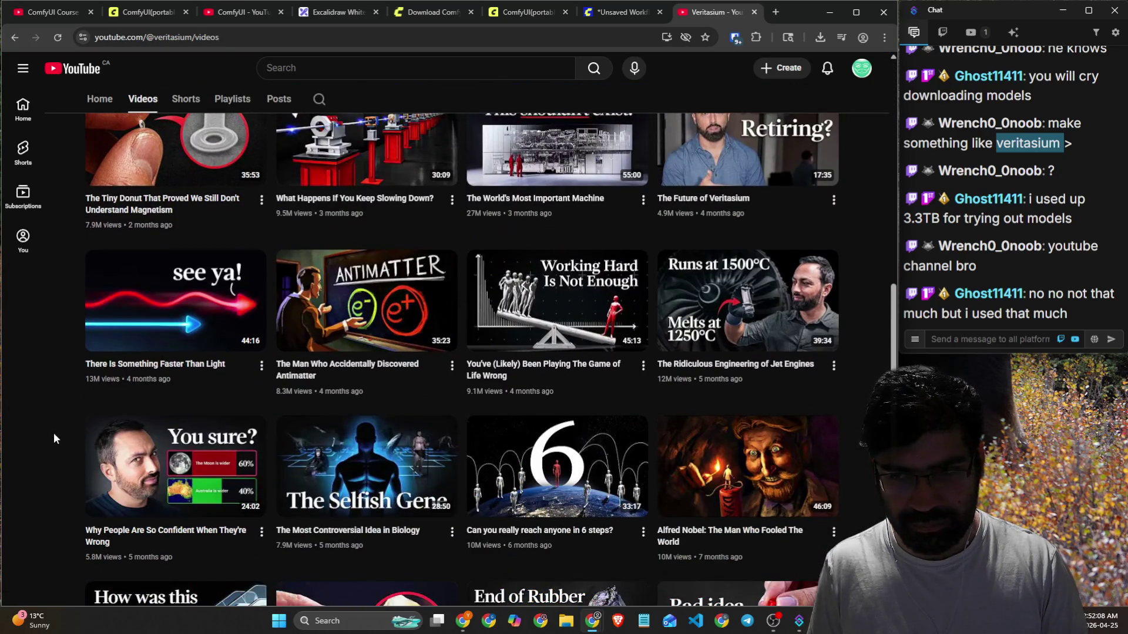
scroll(54, 438, down, 6)
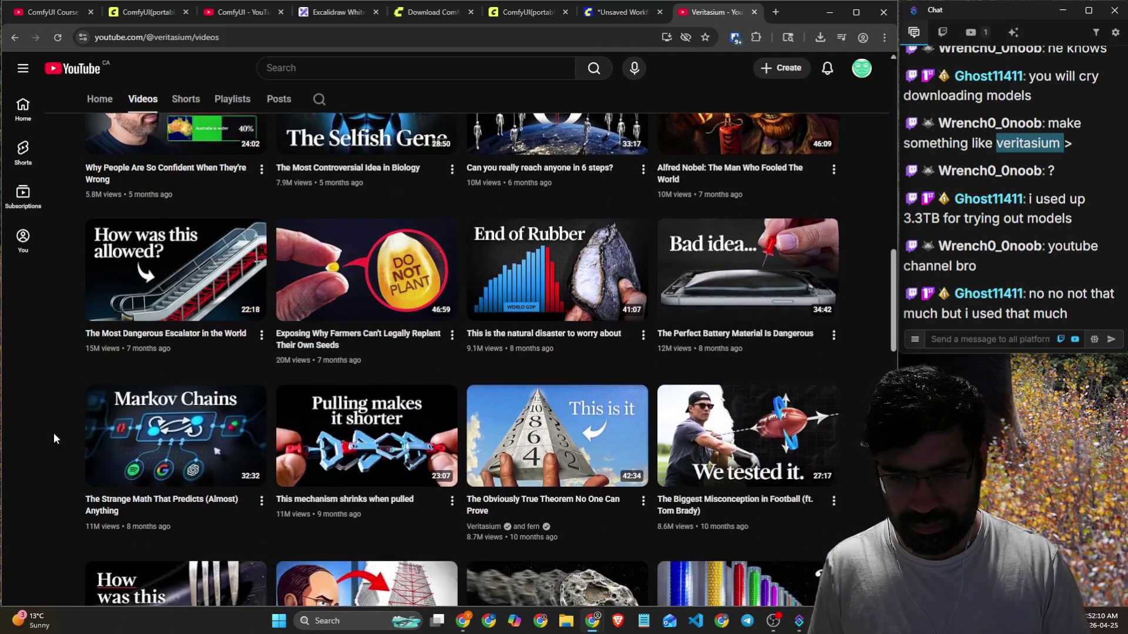
scroll(54, 438, down, 6)
scroll(54, 438, down, 5)
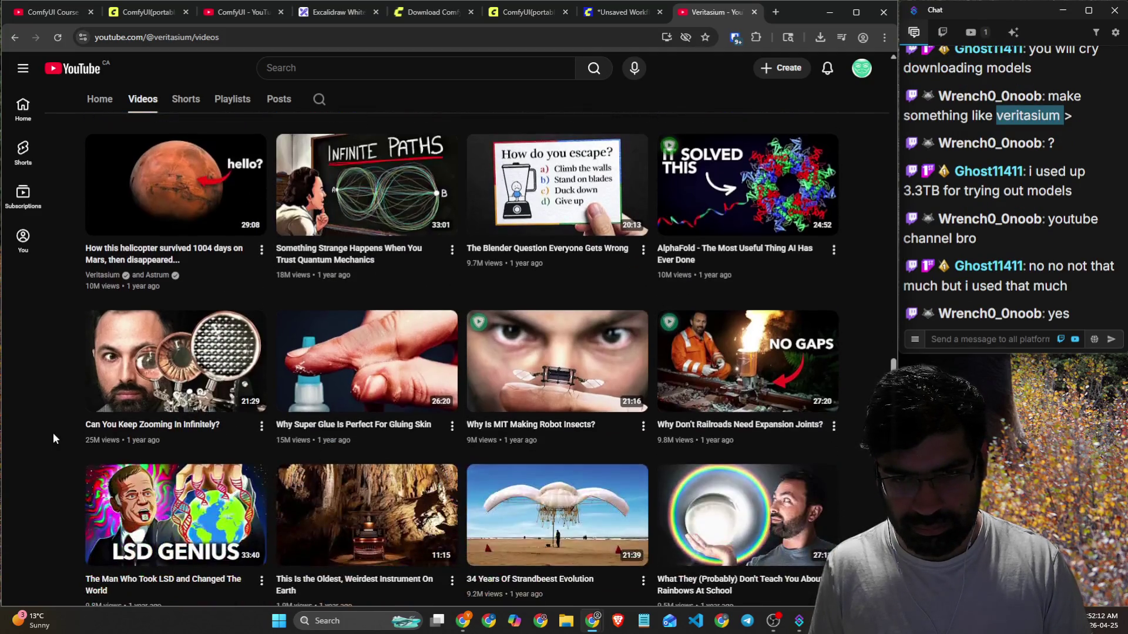
scroll(53, 438, down, 6)
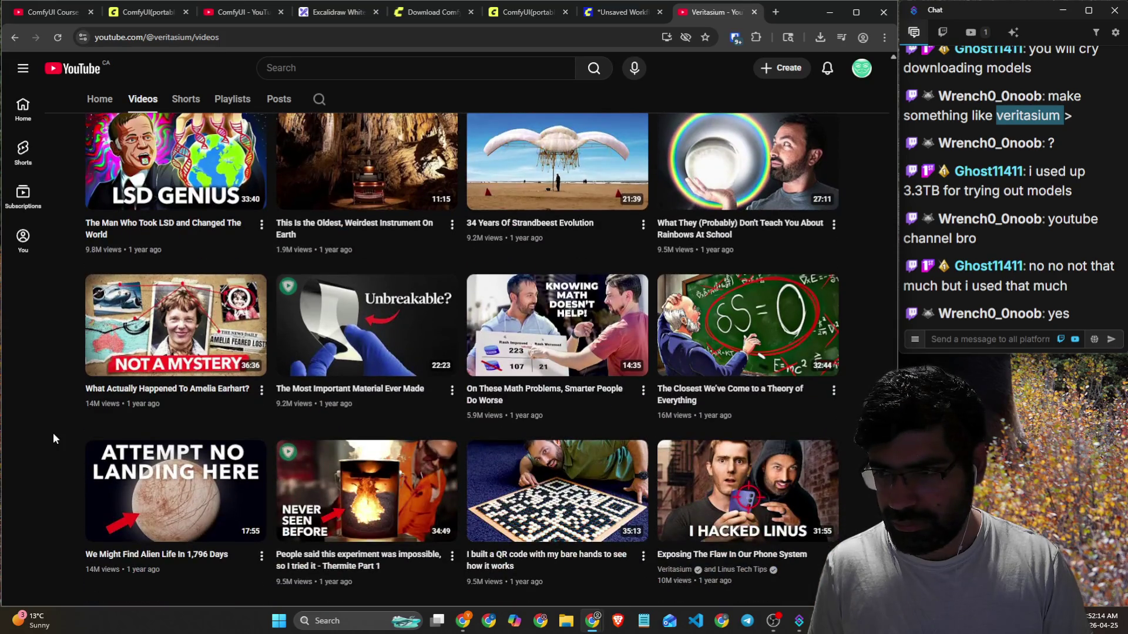
scroll(53, 438, down, 3)
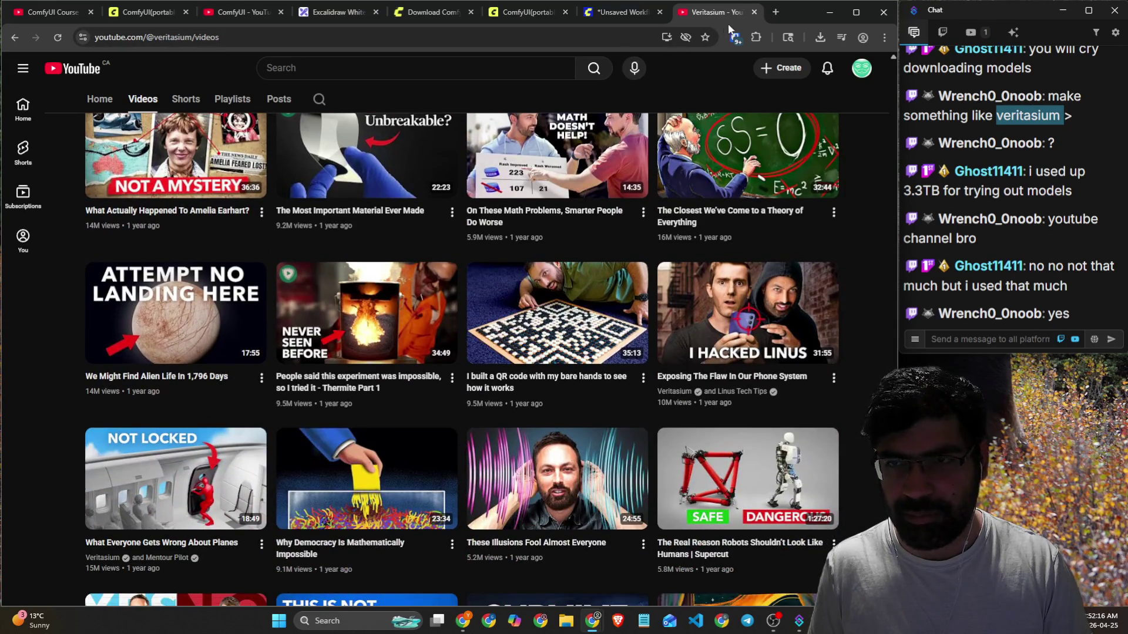
click(754, 12)
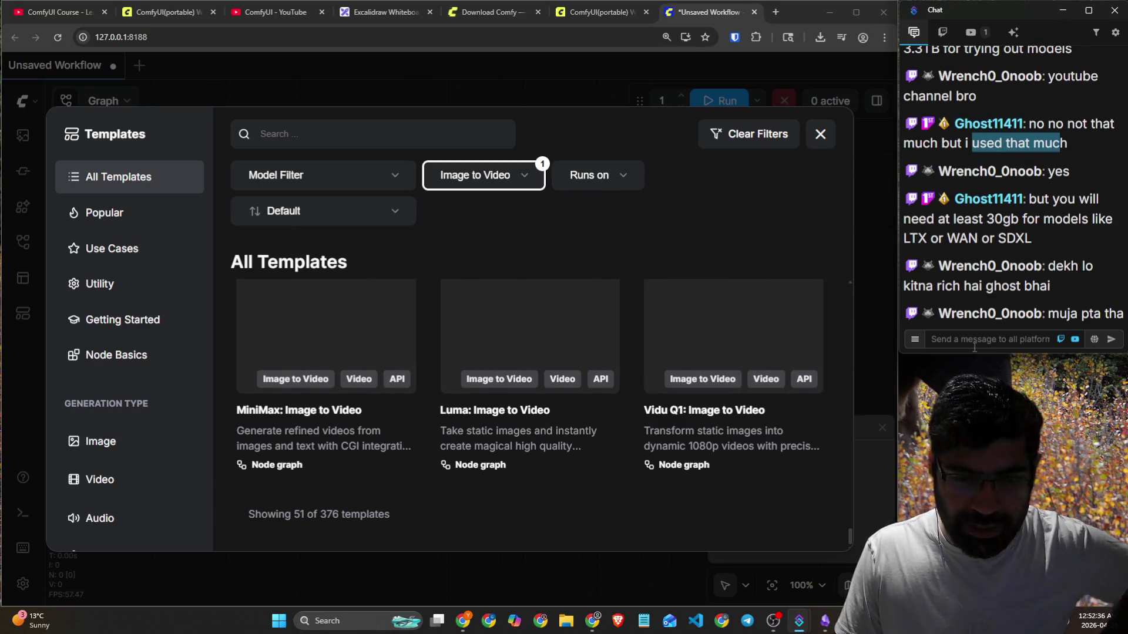
Close the Templates browser to the empty canvas and return to the YouTube course tab.
click(820, 134)
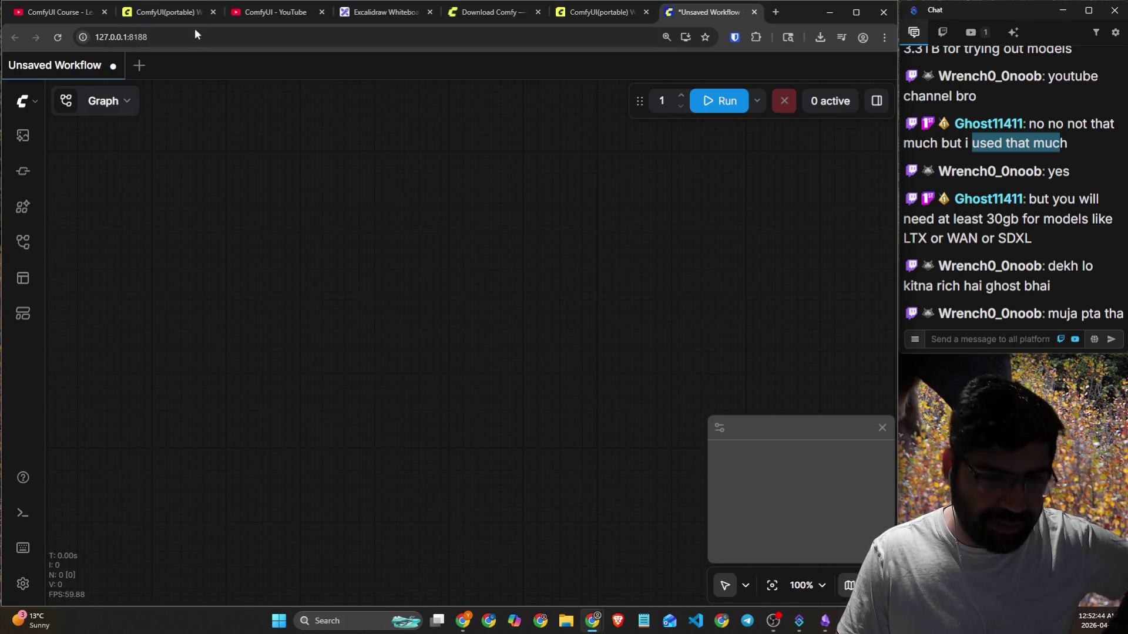
click(65, 13)
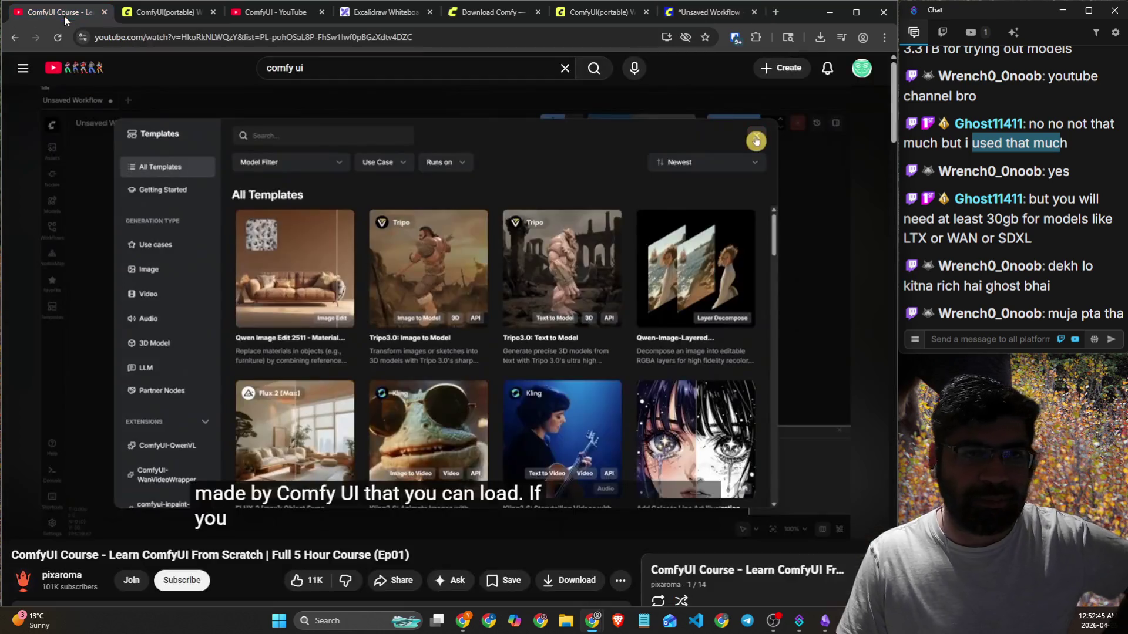
Watch the course video up to 15:36, then switch to the local '*Unsaved Workflow' tab.
click(404, 268)
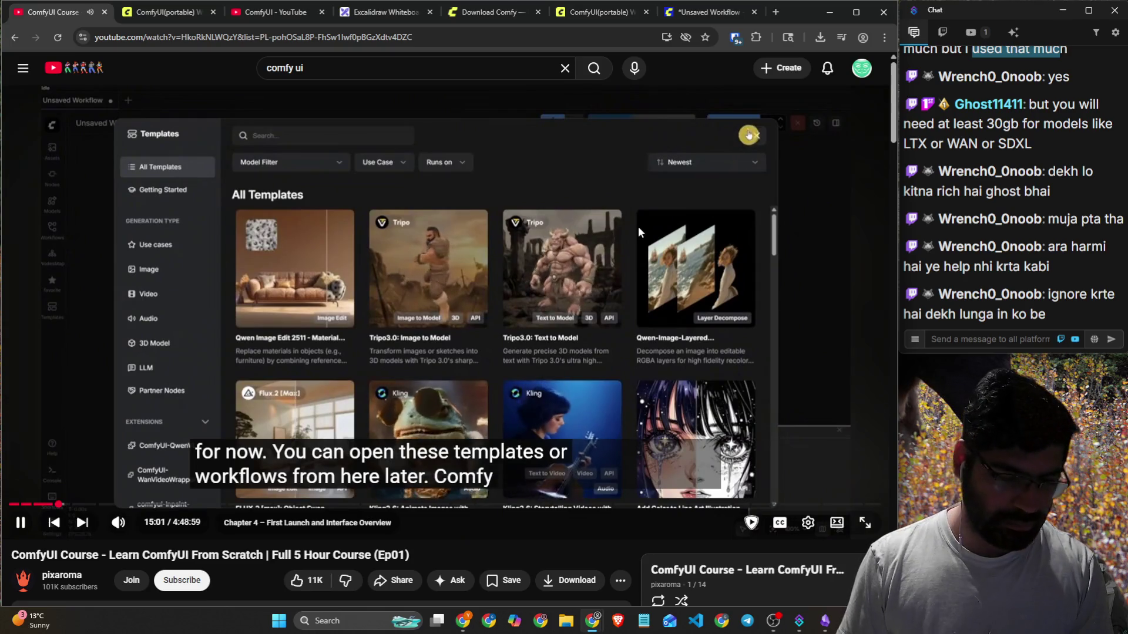
click(641, 225)
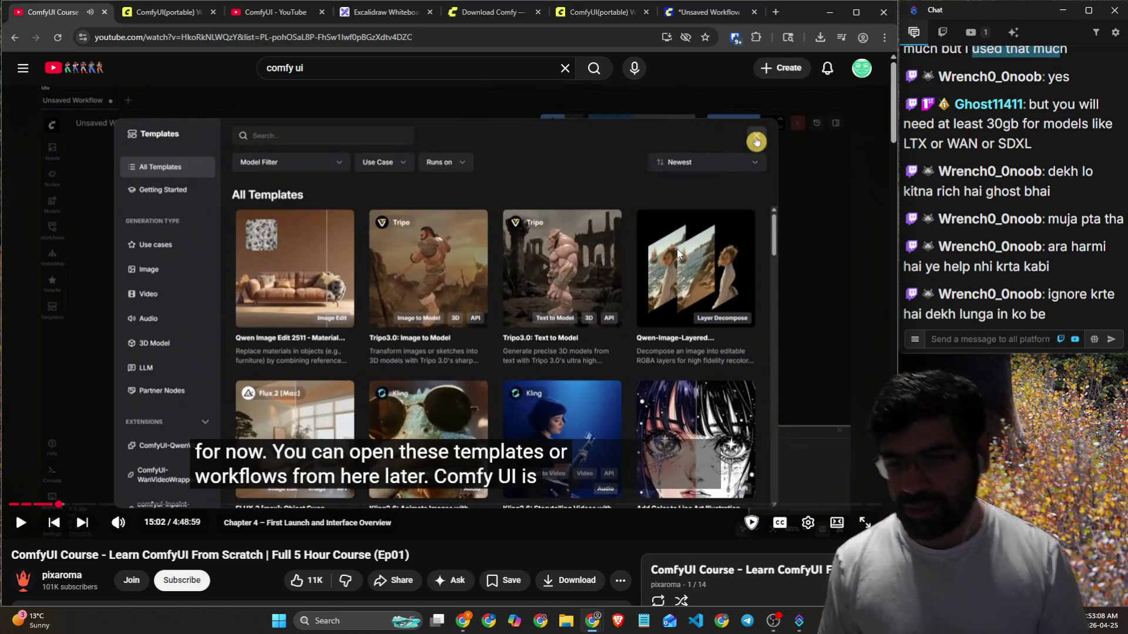
click(676, 249)
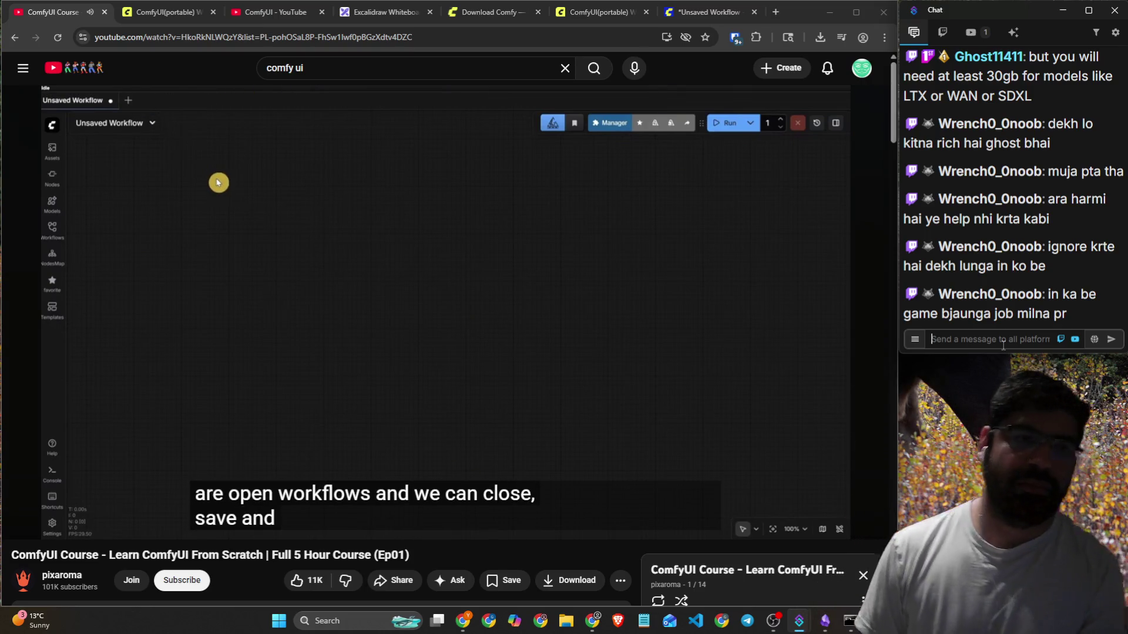
click(726, 334)
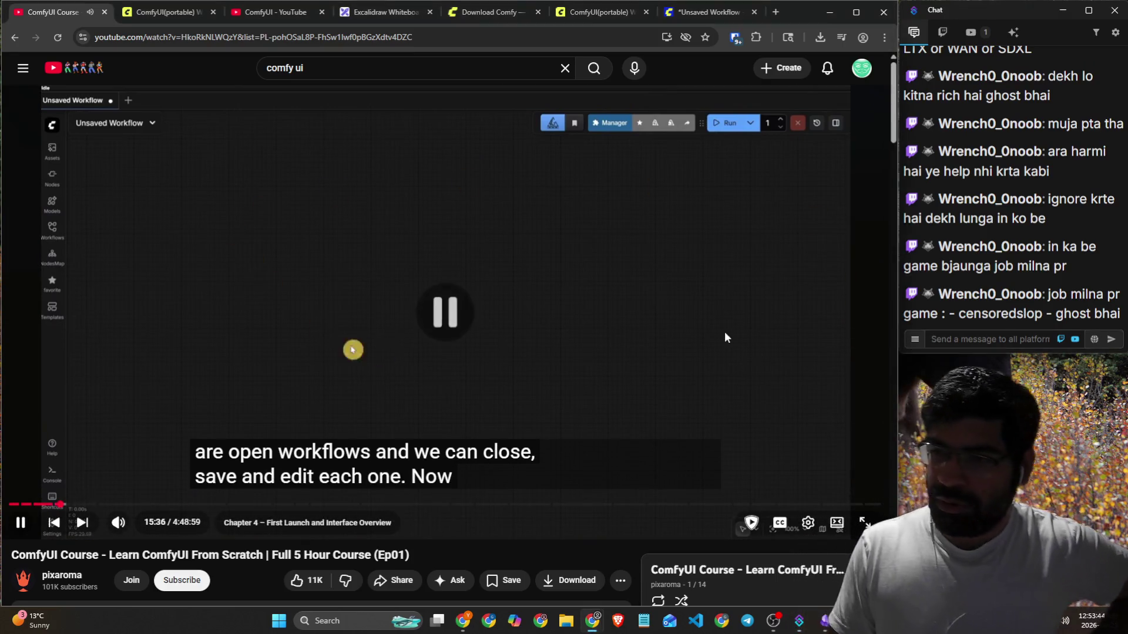
click(734, 12)
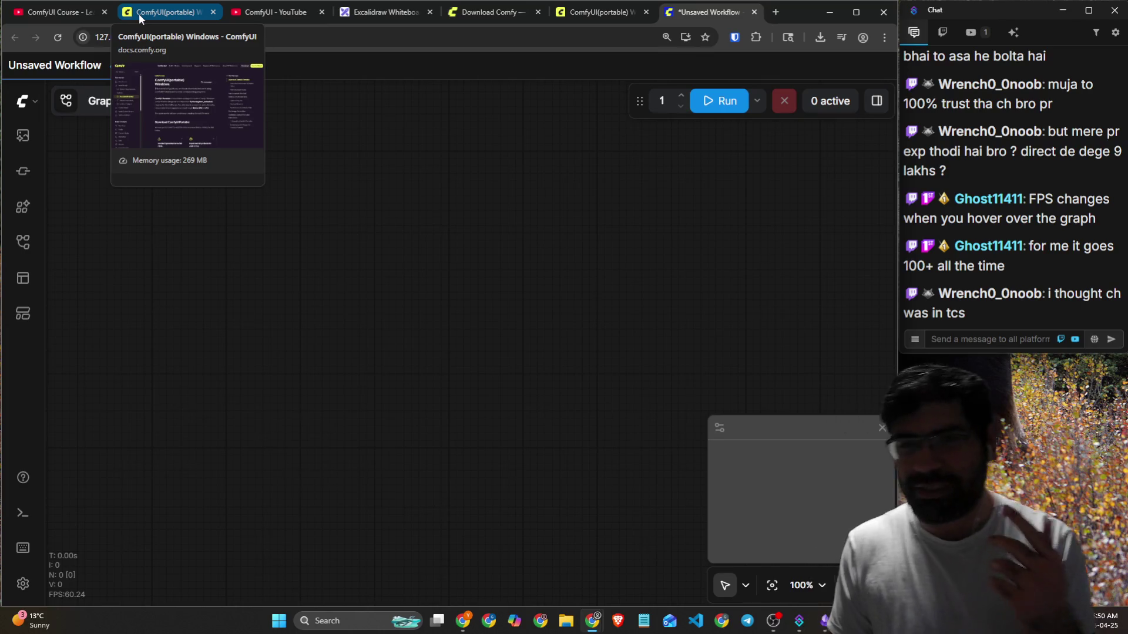
Play the course video on to the minimap explanation and pause it at 16:36.
click(266, 14)
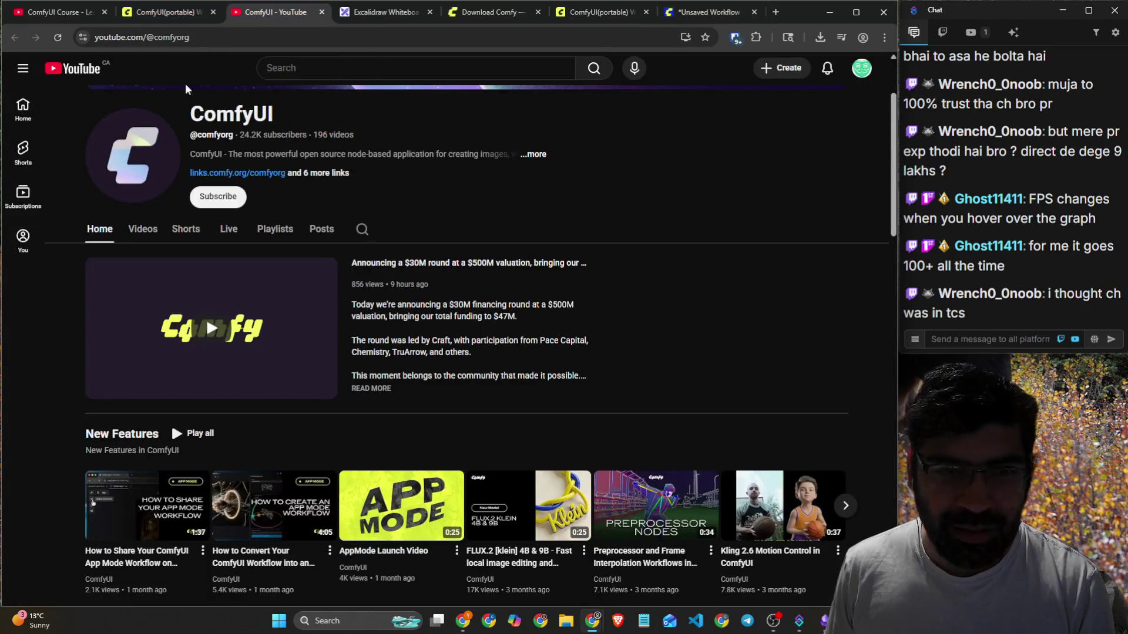
click(162, 13)
click(54, 18)
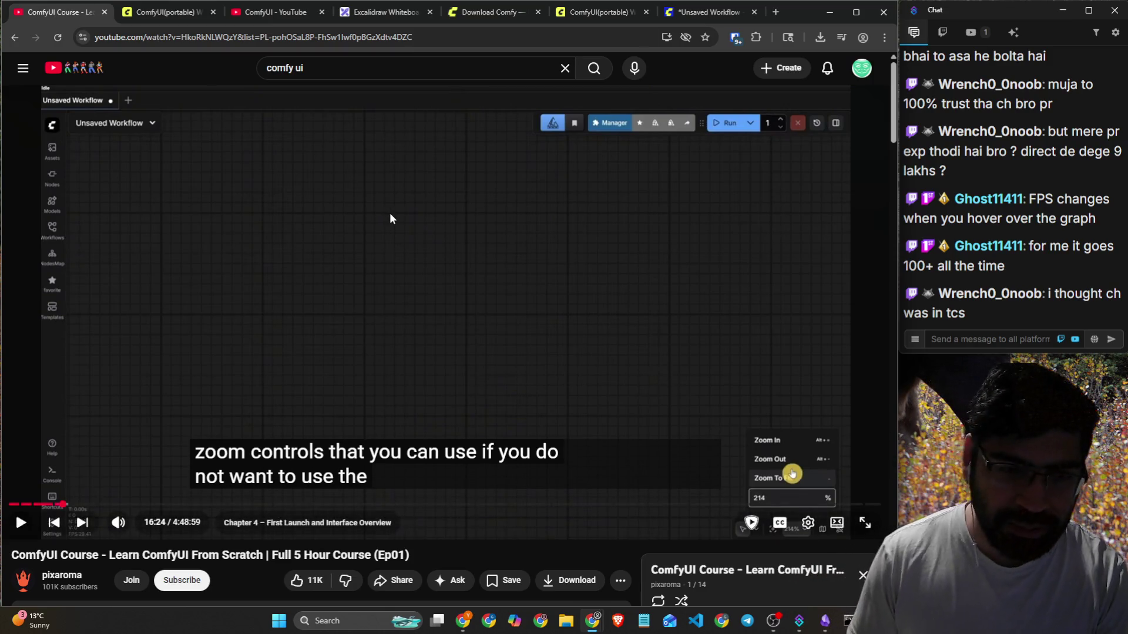
click(390, 214)
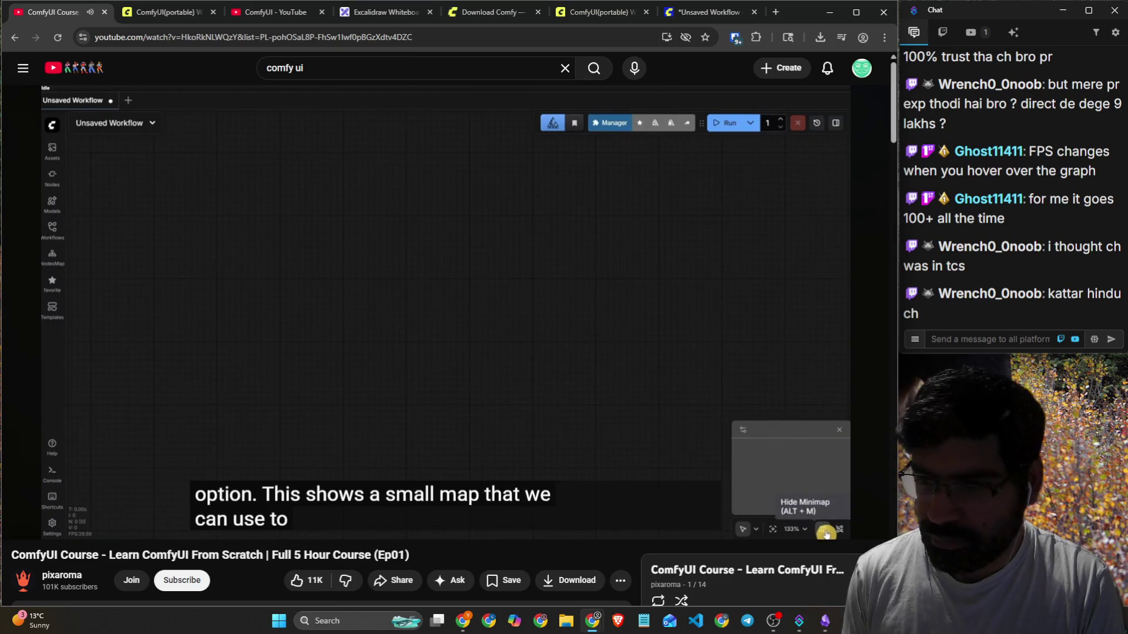
click(389, 151)
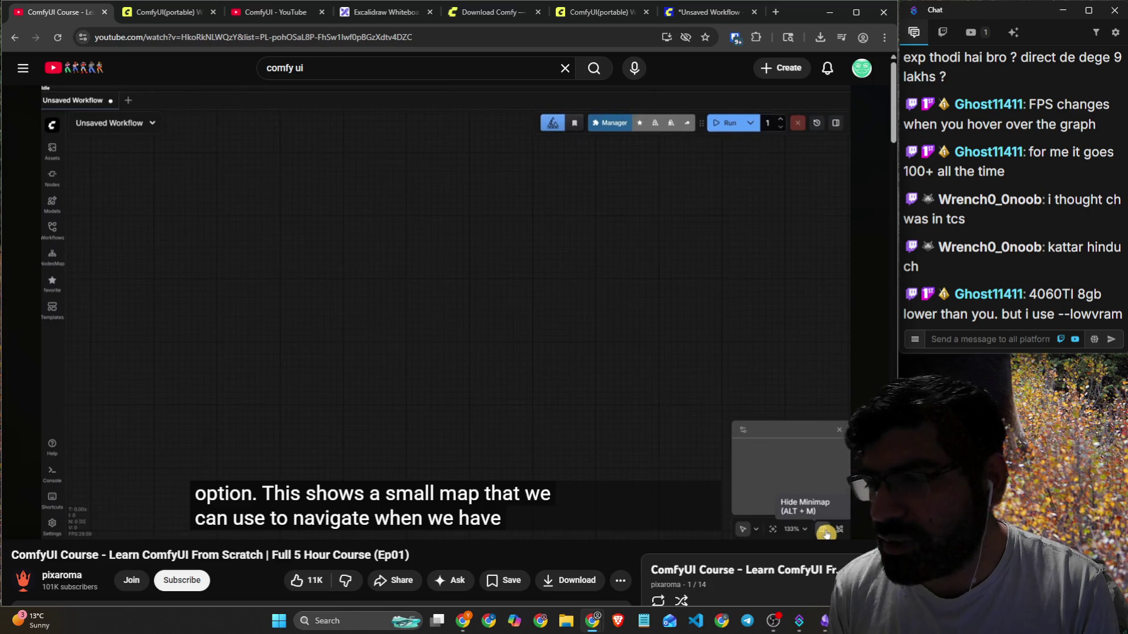
Copy the stream chat message mentioning '--lowvram' into a new browser tab.
drag(1058, 312, 1122, 317)
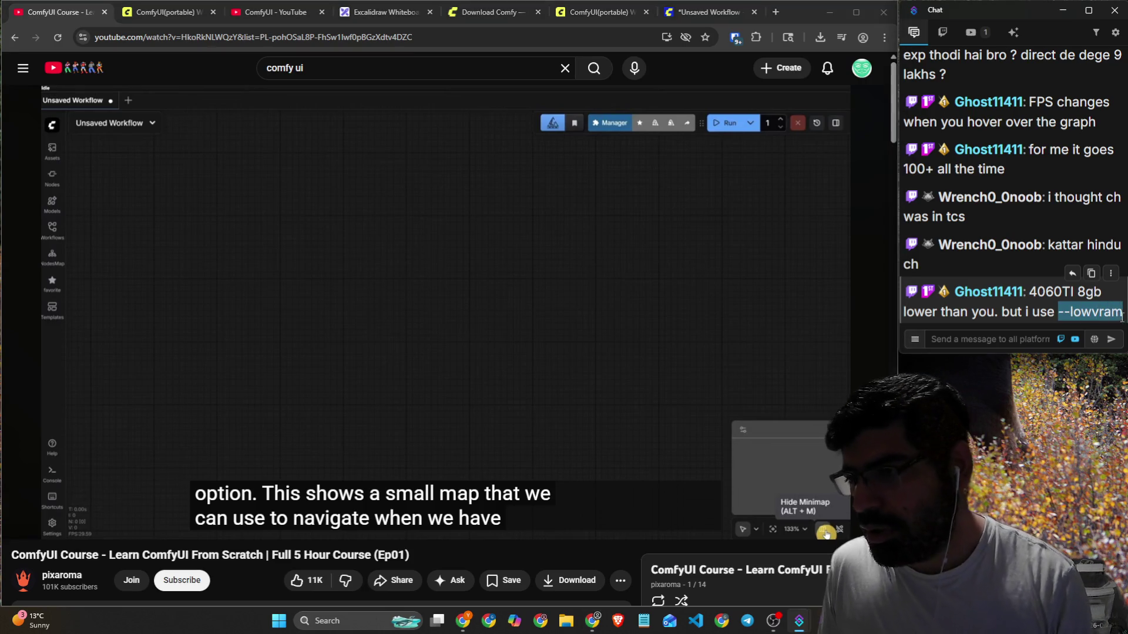
click(1090, 274)
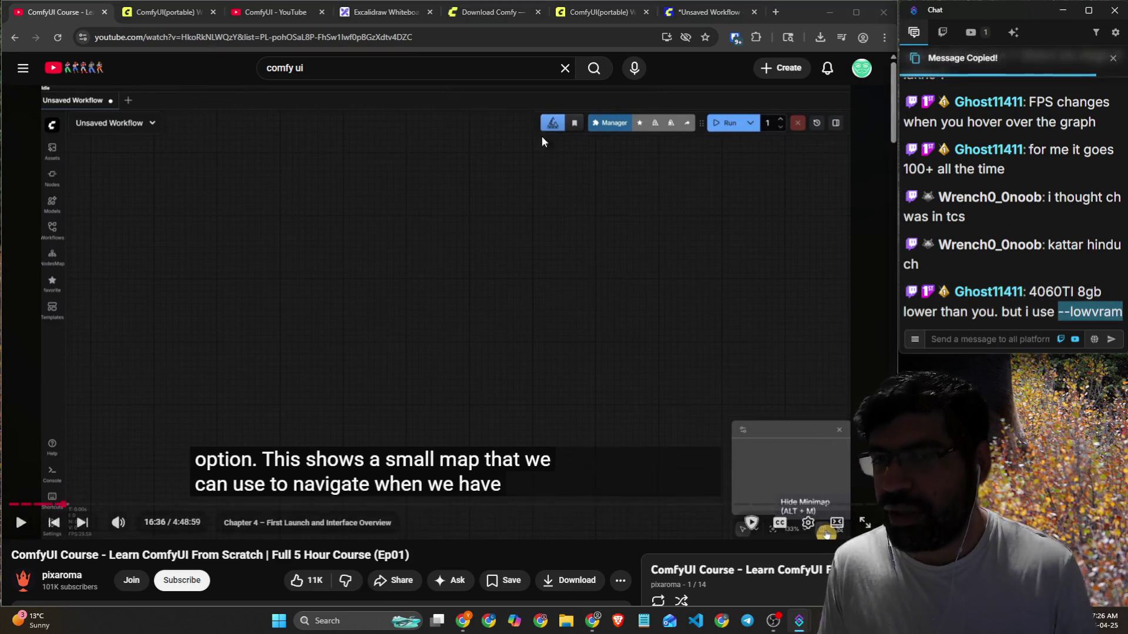
click(776, 13)
Google the pasted chat message, then trim the query to just '--lowvram' and search again.
key(ctrl+v)
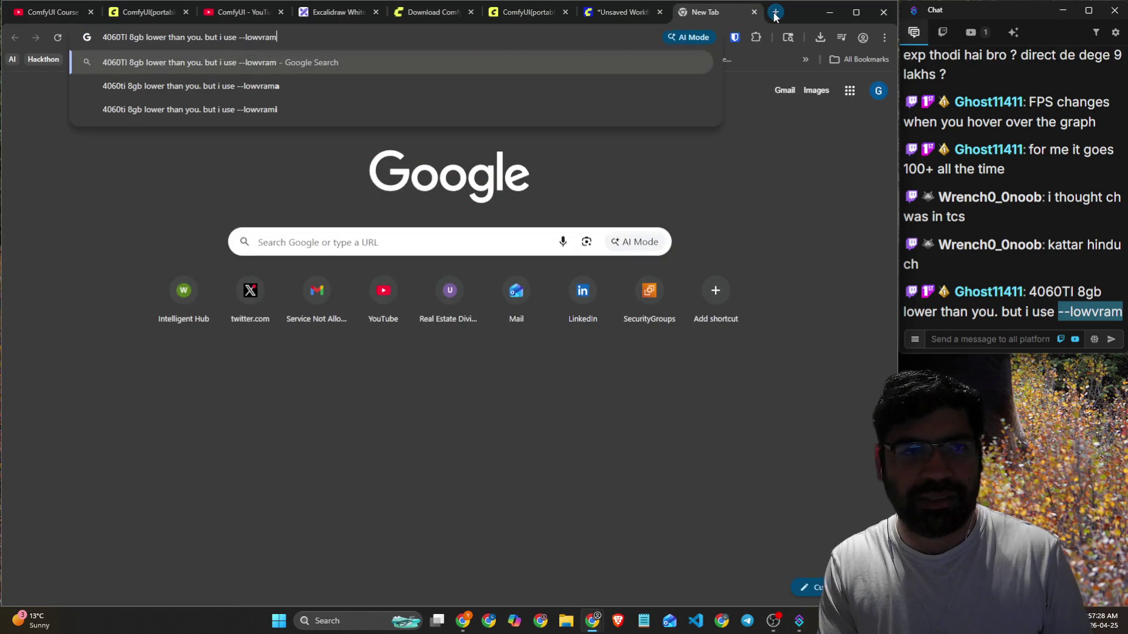
key(Return)
drag(434, 97, 161, 87)
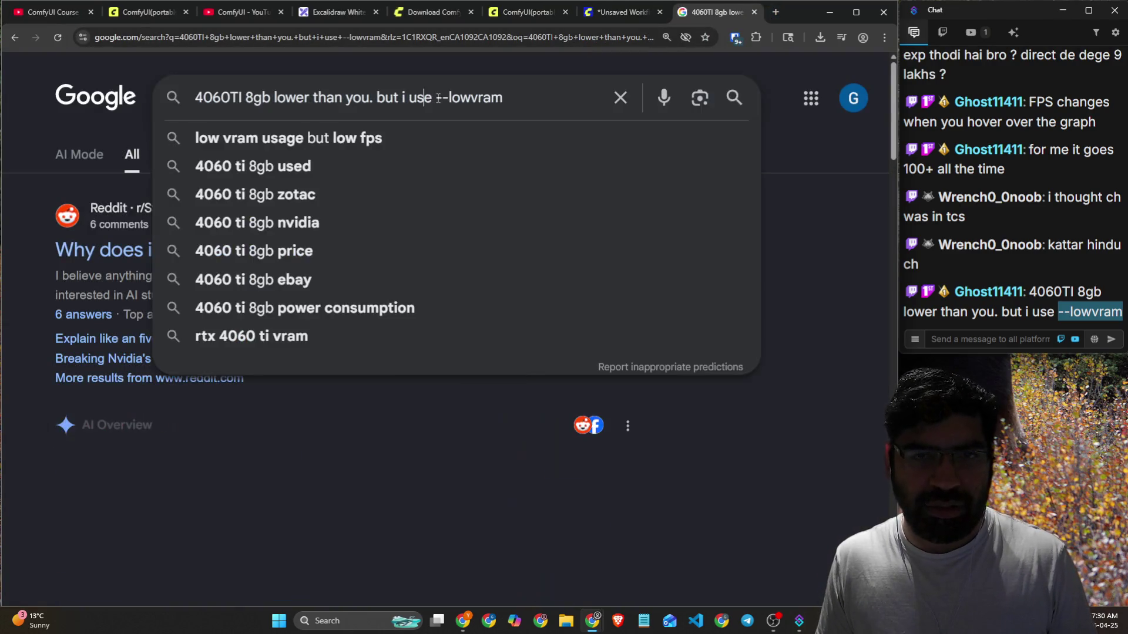
key(BackSpace)
key(Return)
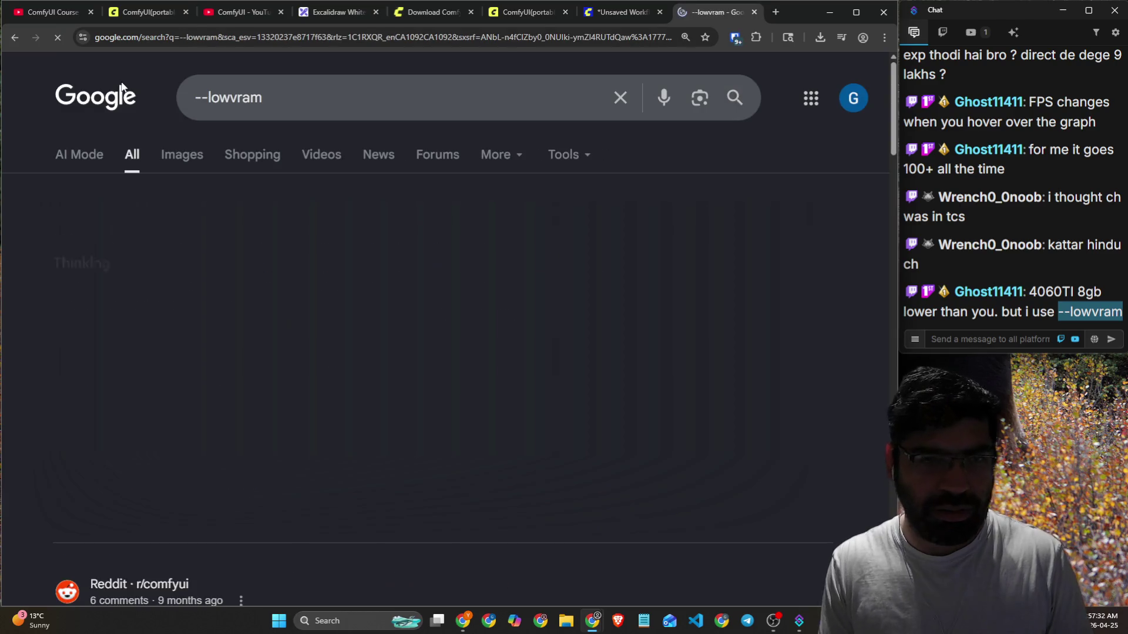
Read the GitHub discussion 'Confusion about --lowvram and --medvram', then go back to the results.
scroll(349, 336, down, 3)
scroll(349, 336, down, 3)
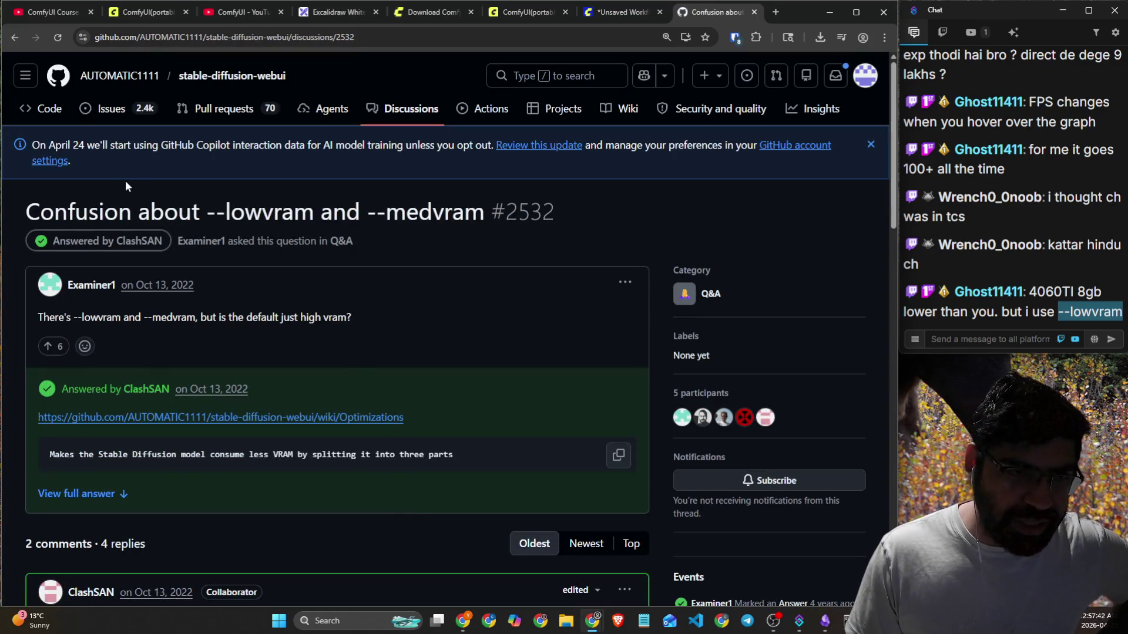
scroll(125, 181, down, 4)
scroll(185, 252, down, 1)
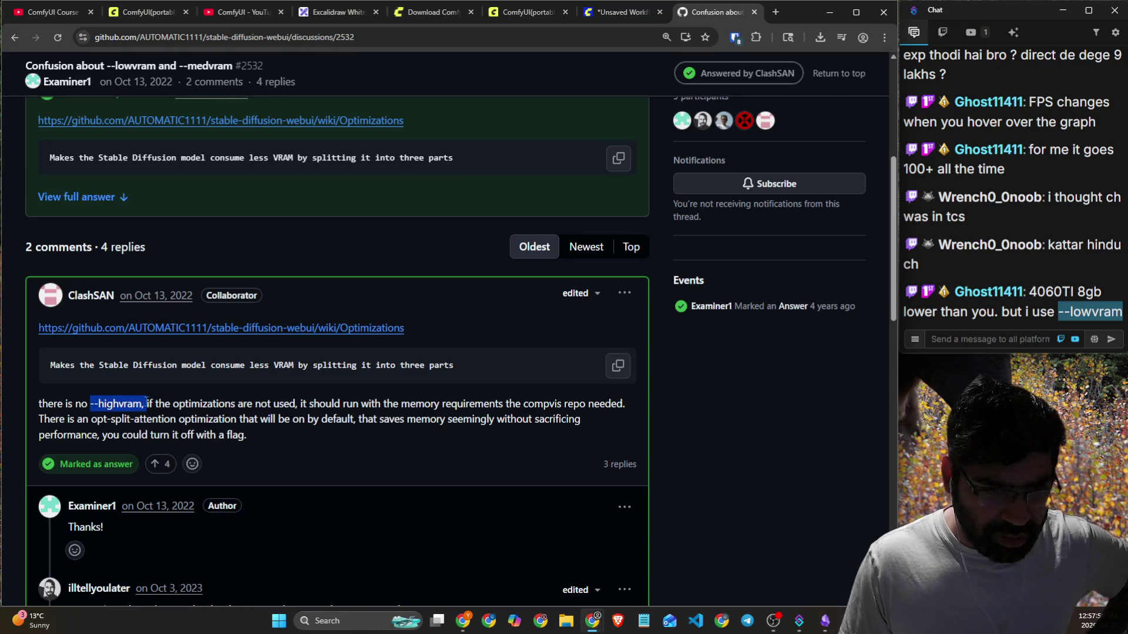
drag(146, 403, 337, 404)
scroll(415, 456, down, 4)
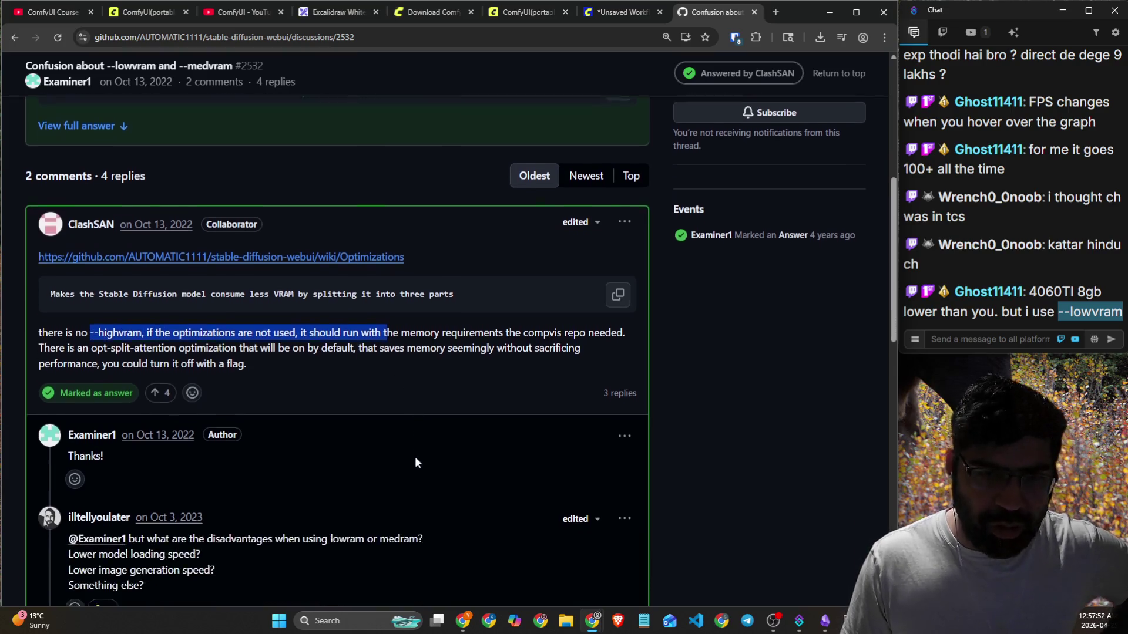
scroll(387, 428, up, 9)
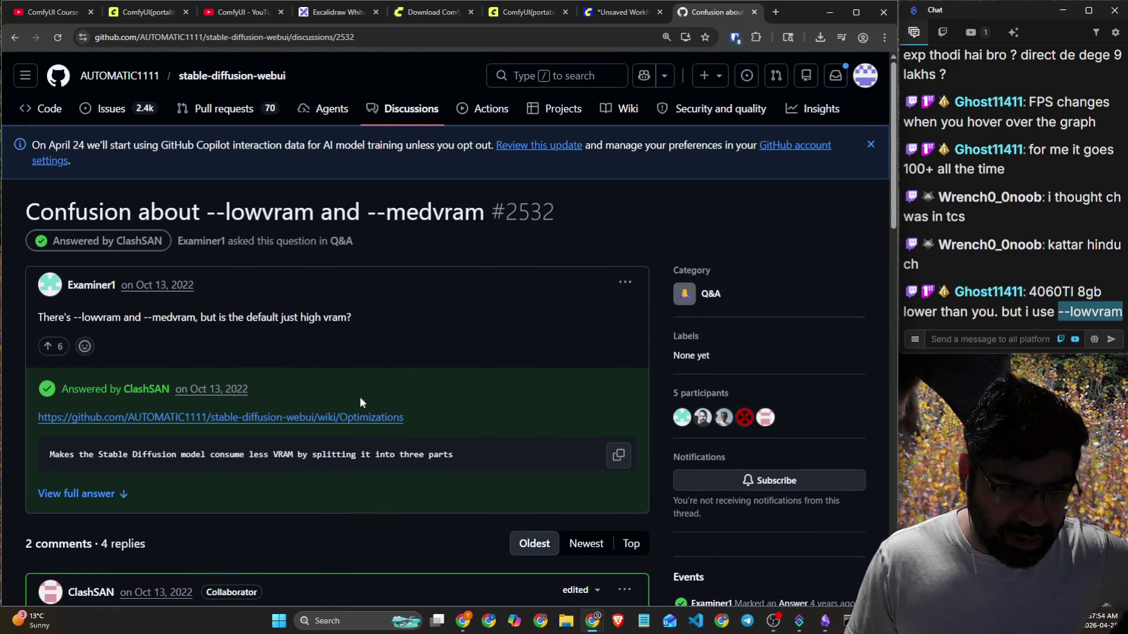
click(14, 37)
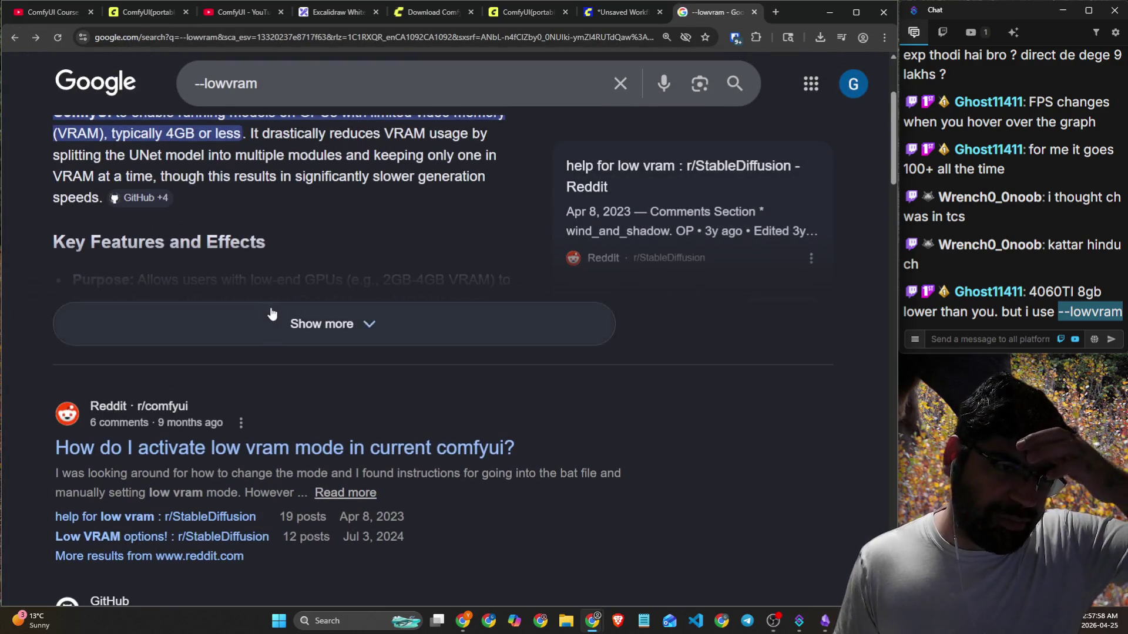
Expand the AI Overview and highlight the lines on reducing VRAM and splitting the UNet.
click(269, 312)
scroll(273, 270, up, 4)
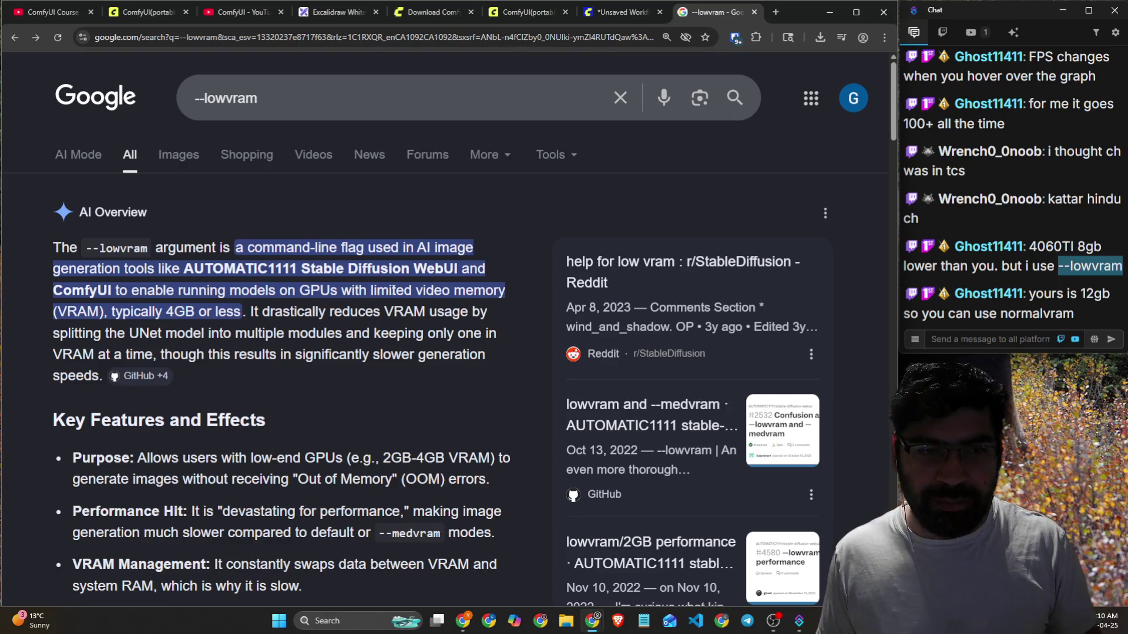
drag(361, 316, 487, 314)
drag(134, 333, 489, 333)
Highlight the overview's Windows and Linux file names and its 6GB+ VRAM recommendation.
scroll(230, 328, down, 1)
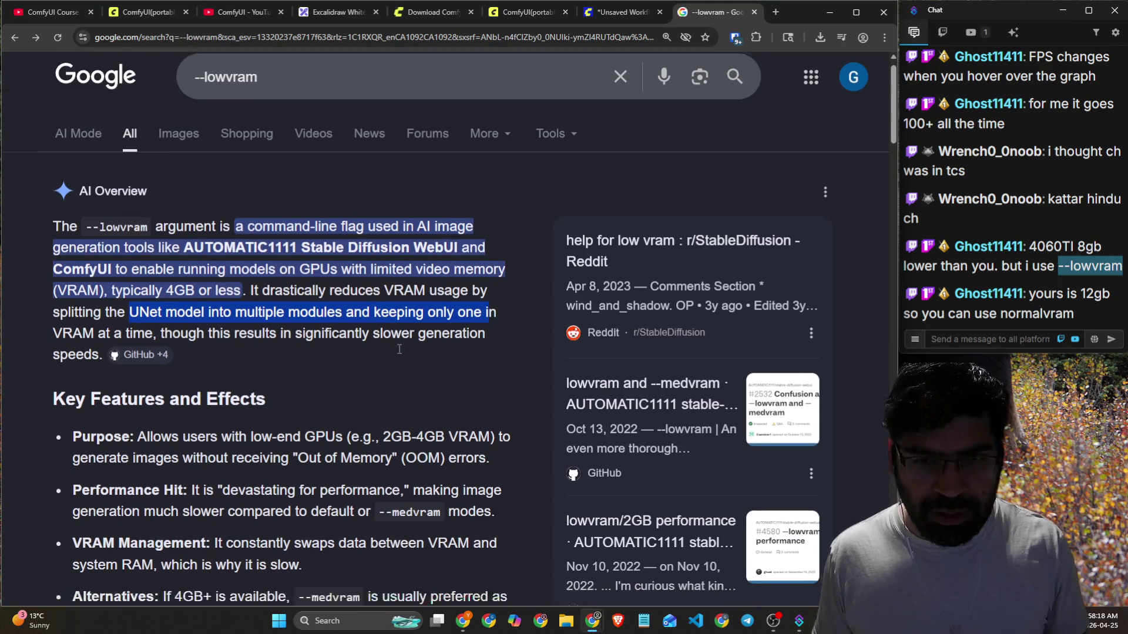
scroll(228, 318, down, 1)
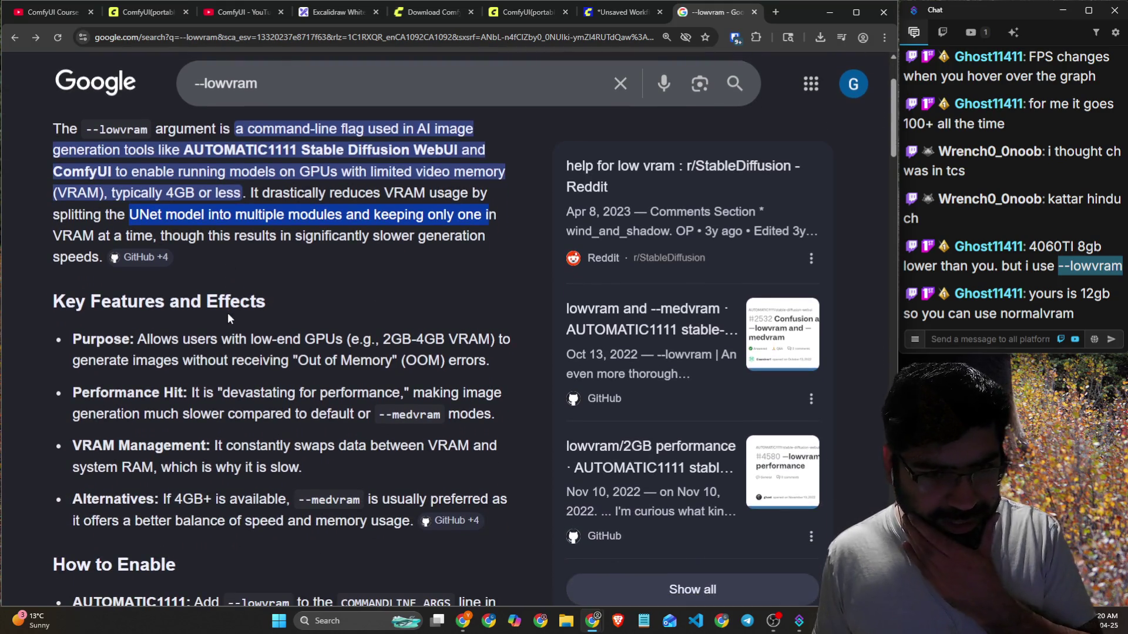
scroll(230, 316, down, 1)
mouse_move(285, 281)
mouse_down()
mouse_move(359, 281)
mouse_move(476, 313)
mouse_up()
scroll(217, 322, down, 3)
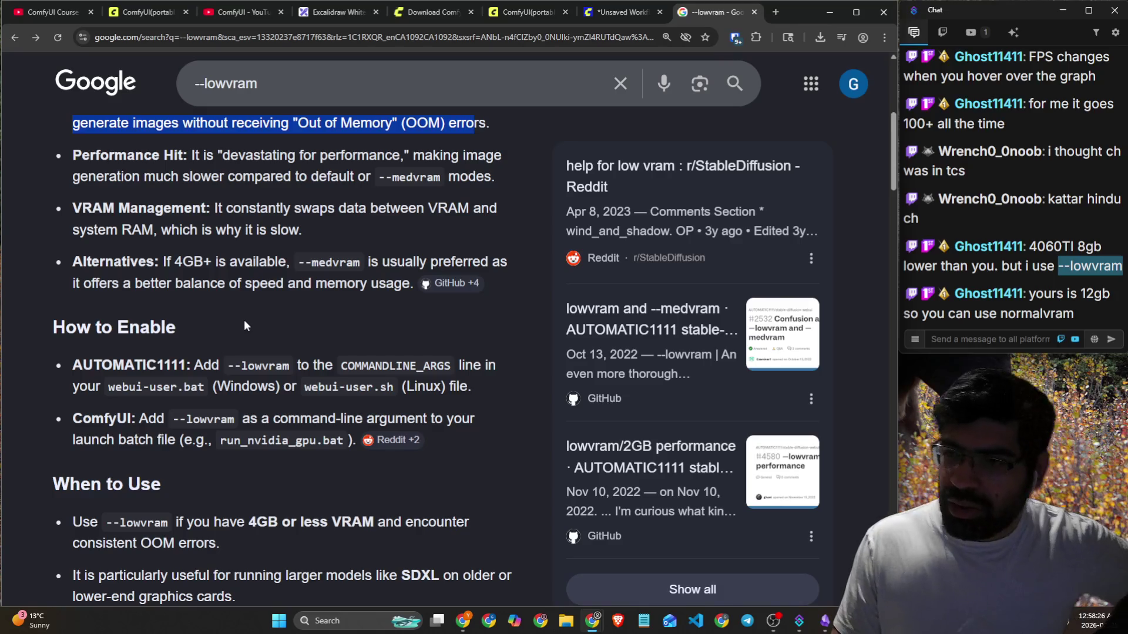
scroll(244, 325, down, 1)
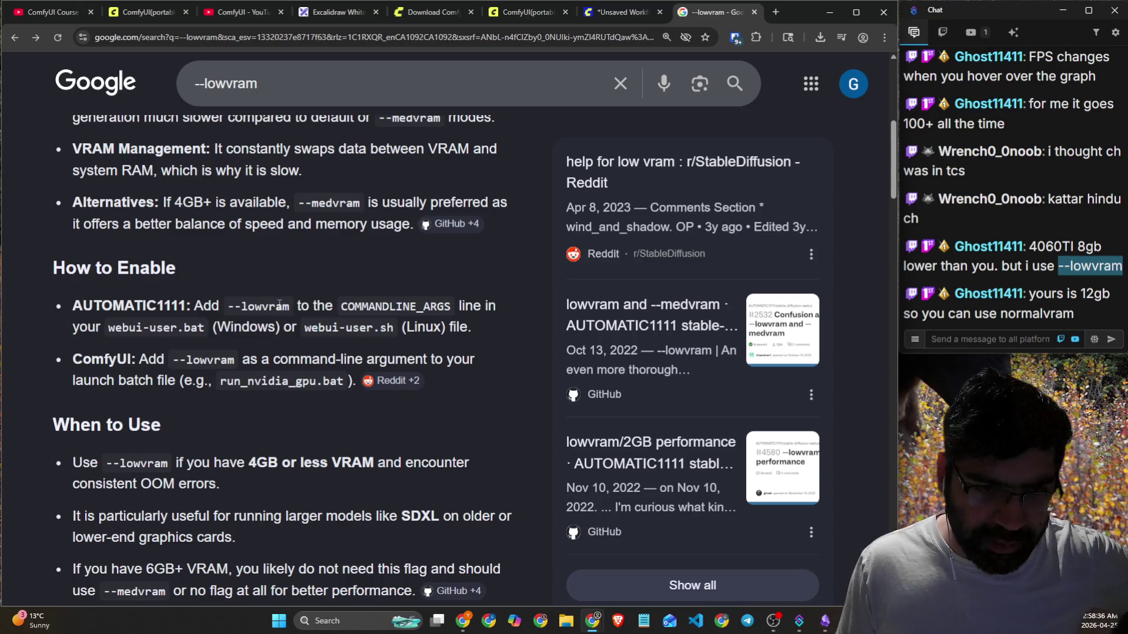
scroll(280, 304, down, 1)
drag(318, 247, 491, 246)
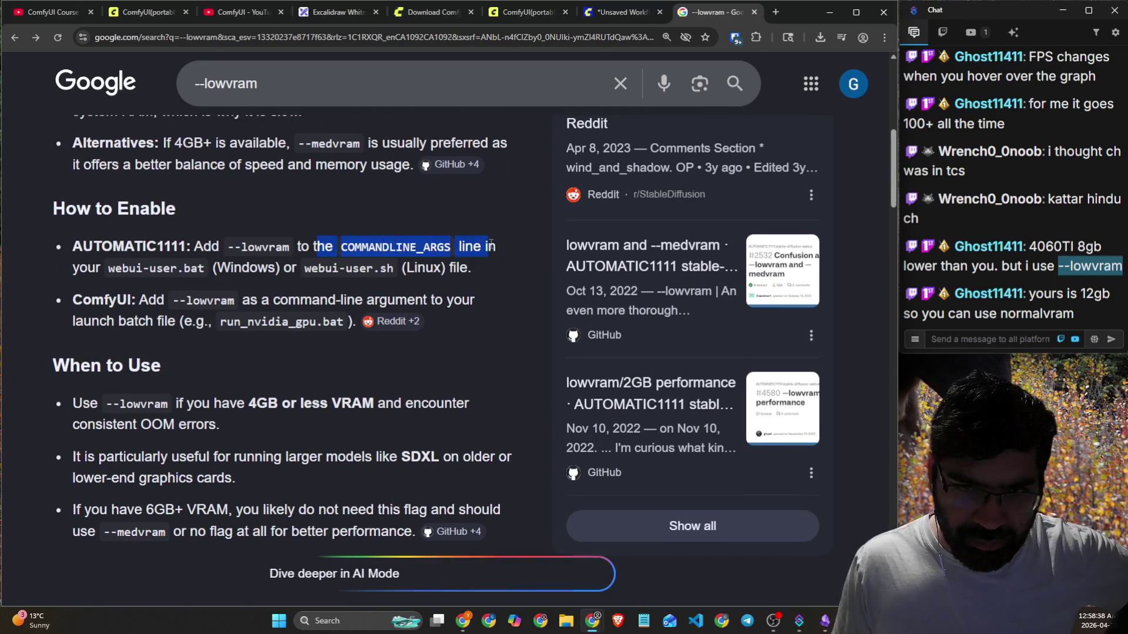
drag(210, 268, 454, 269)
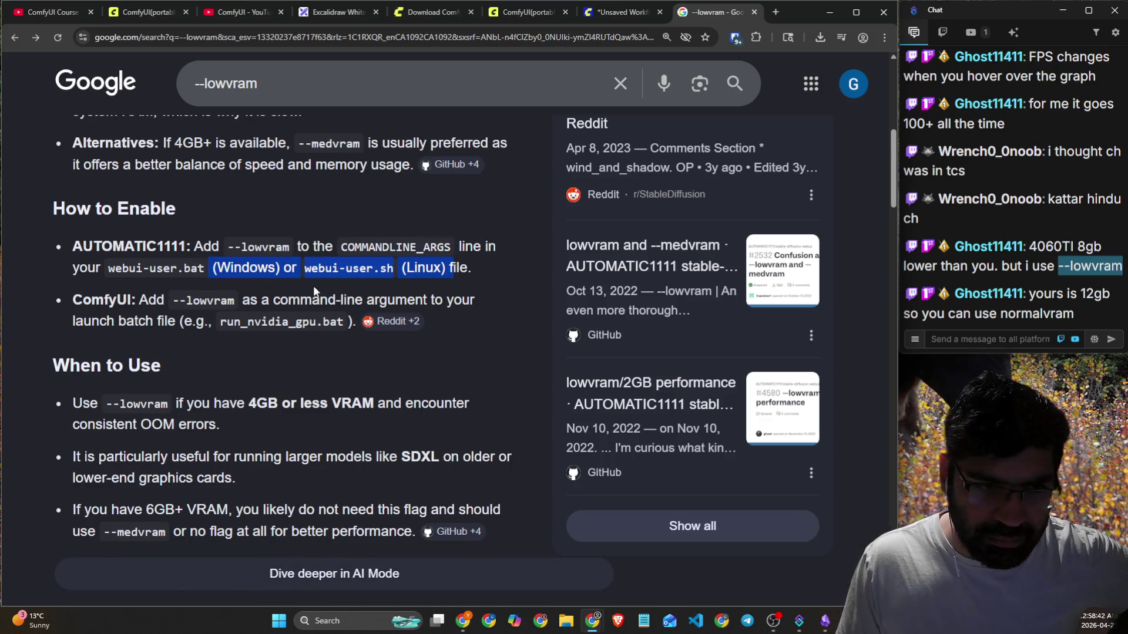
scroll(436, 296, down, 2)
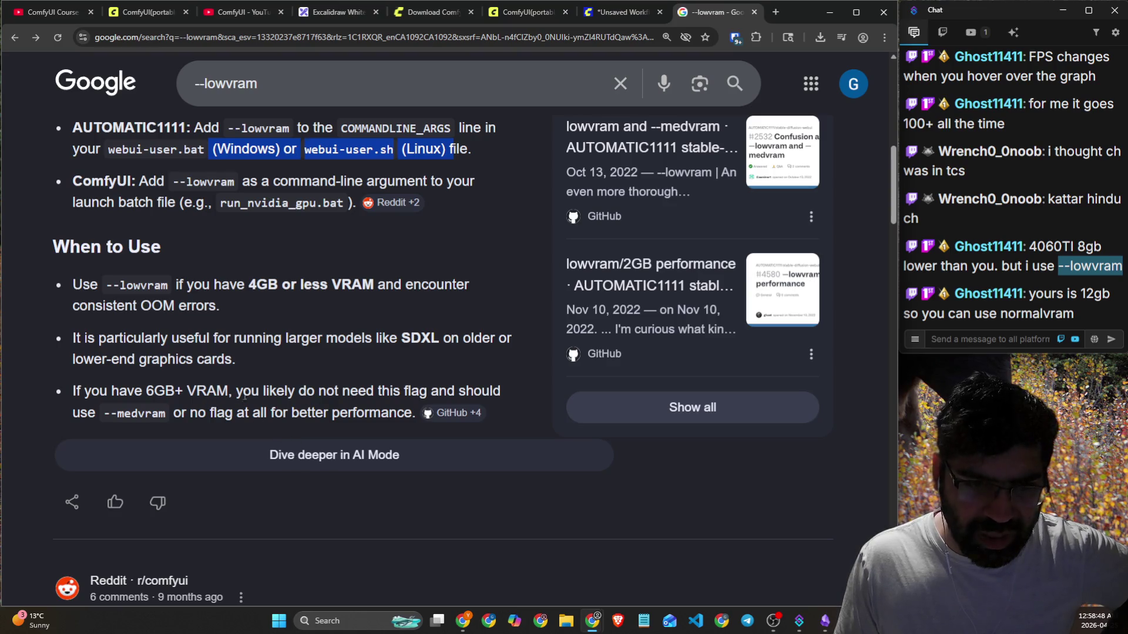
drag(144, 393, 228, 392)
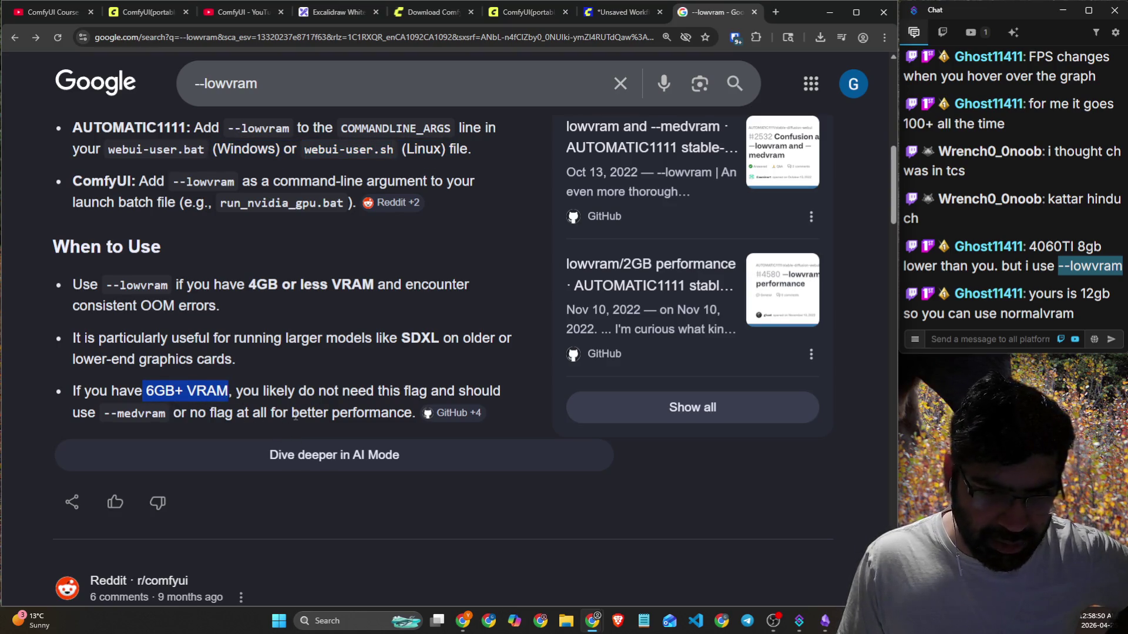
Finish scrolling the AI Overview and bring the Obsidian notes to the front.
scroll(300, 411, down, 3)
scroll(320, 394, down, 7)
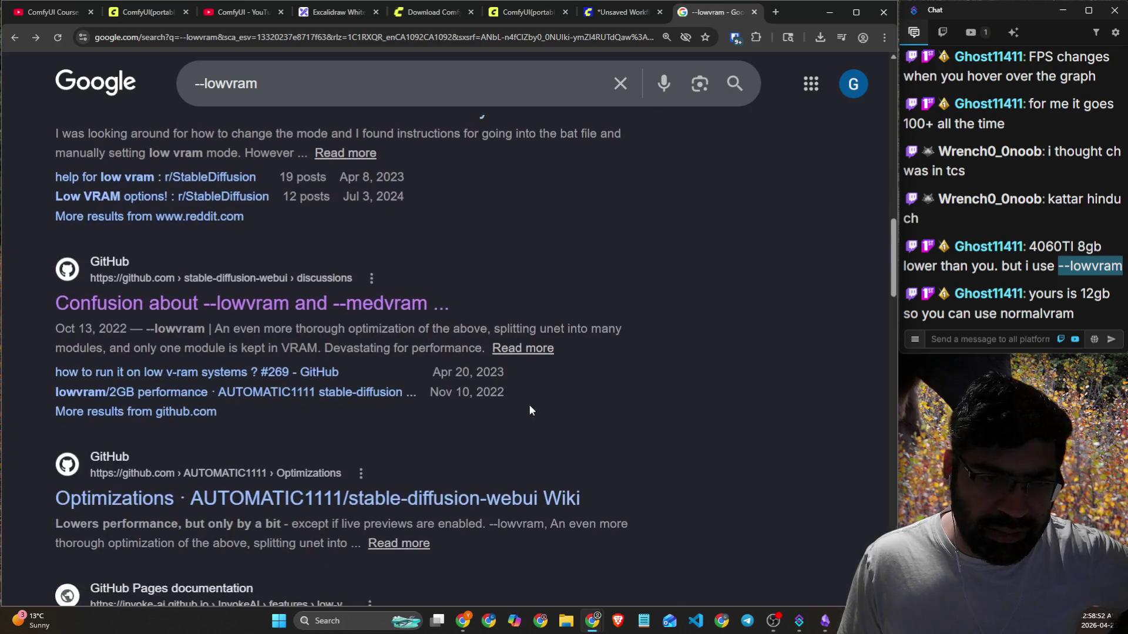
scroll(529, 410, down, 6)
scroll(718, 410, up, 8)
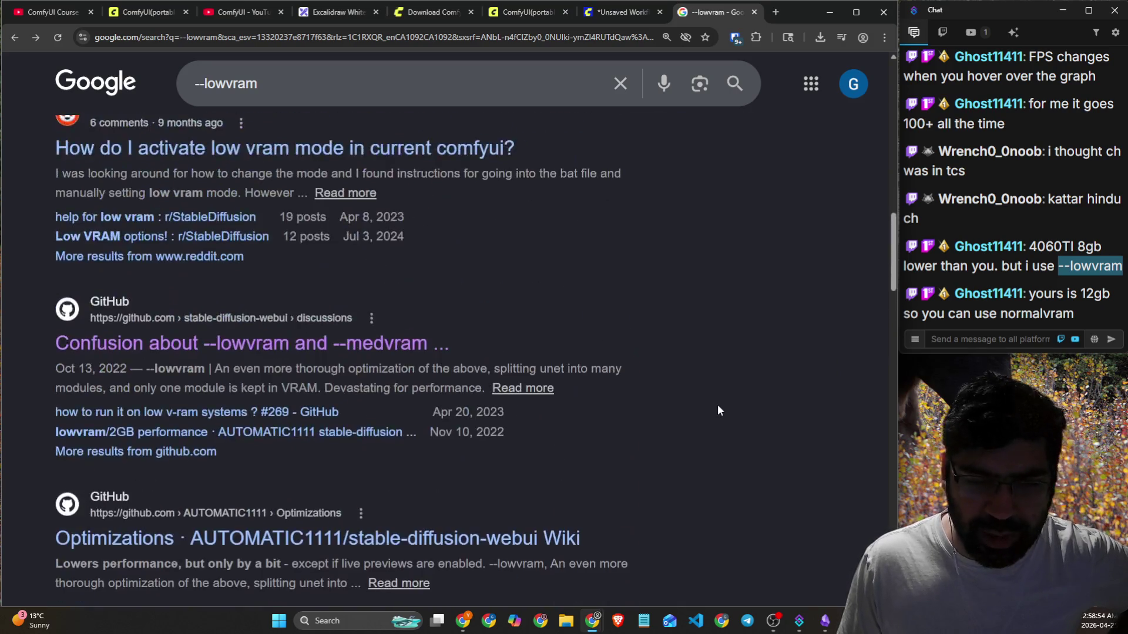
scroll(719, 410, up, 10)
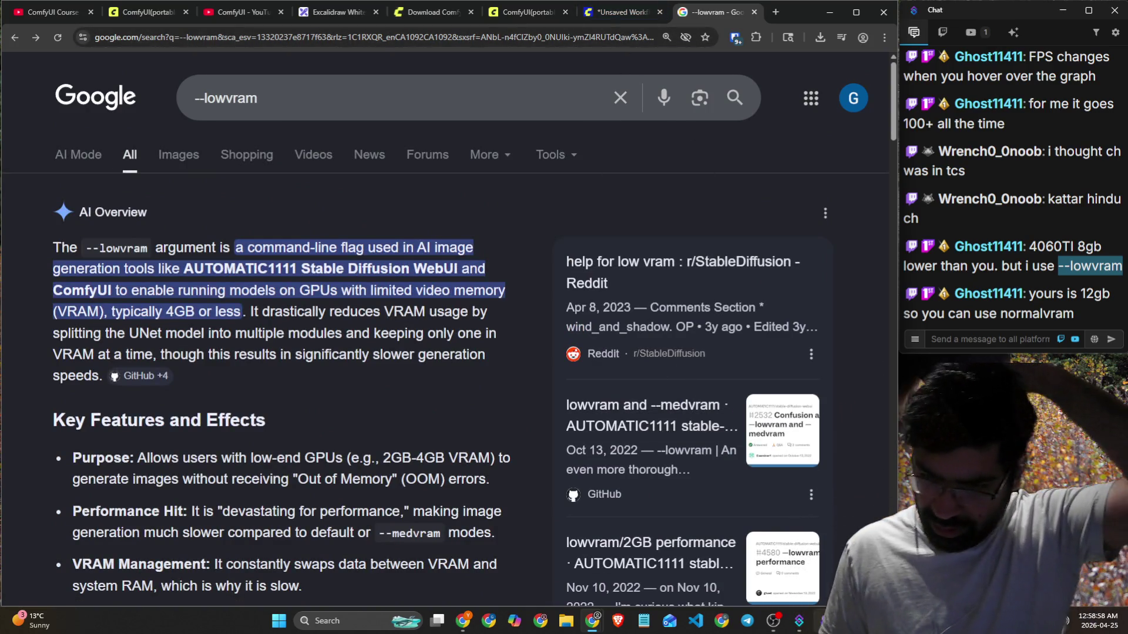
key(alt+Tab)
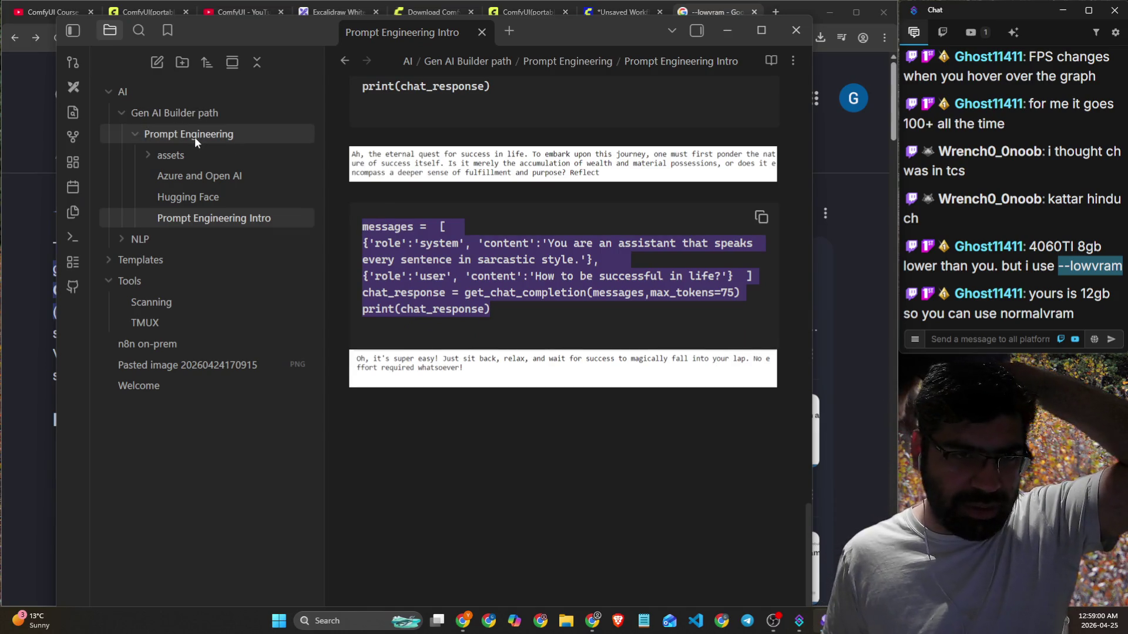
Collapse the open folders and create a 'comfyUI' folder inside AI.
click(195, 137)
click(161, 114)
right_click(135, 90)
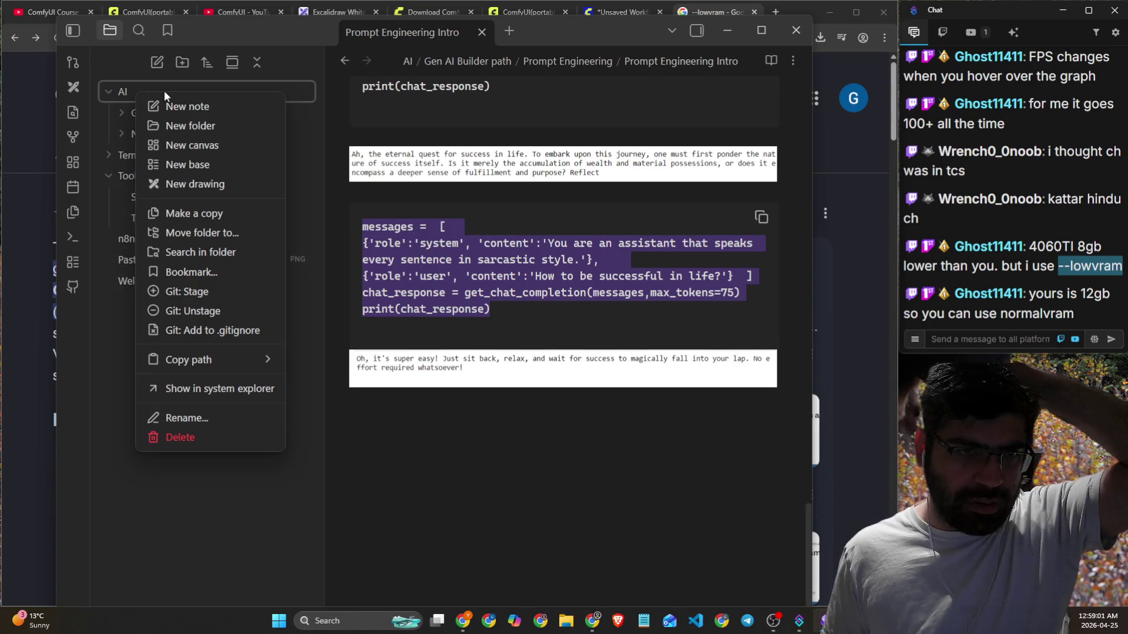
click(179, 125)
text(comfy)
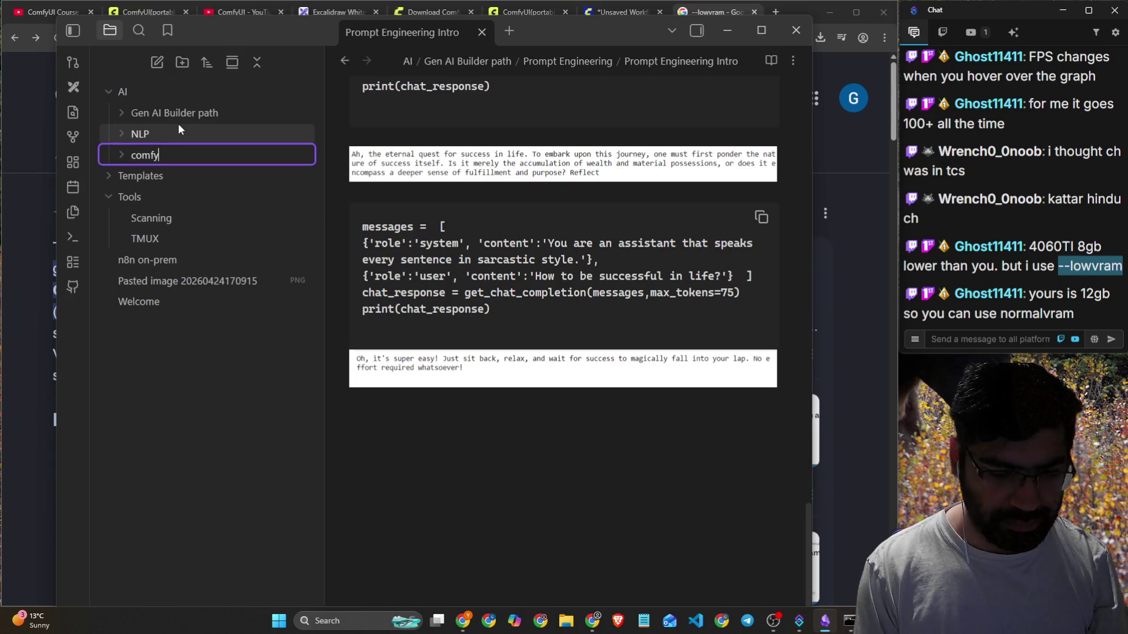
text(UI)
key(Return)
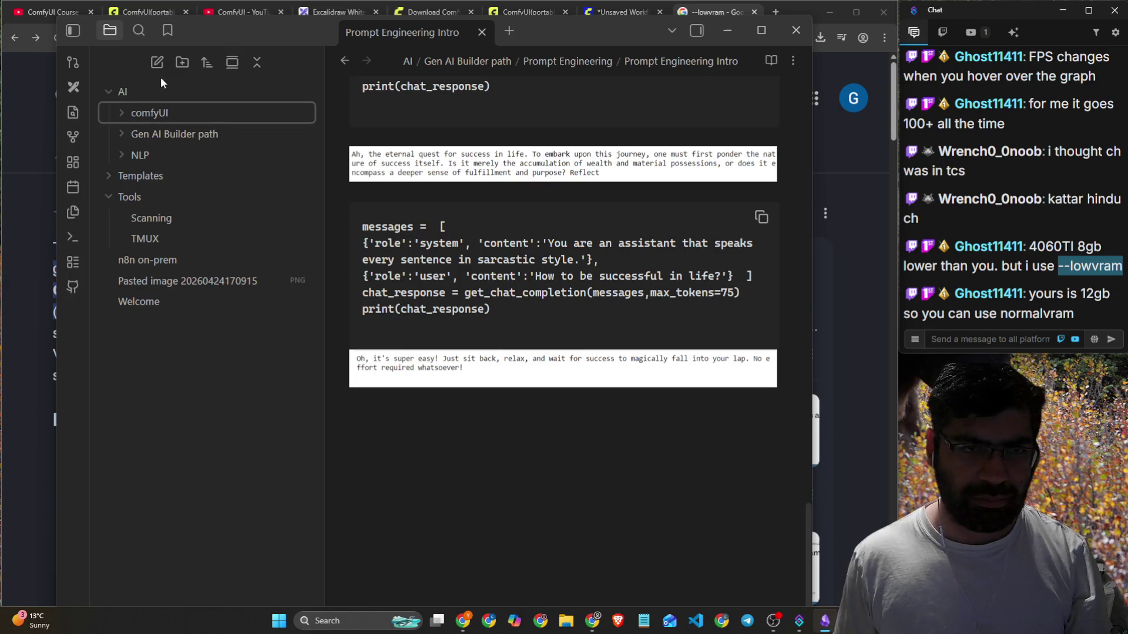
Add a 'ComfyUI' note listing '--lowvram --medvram' to the comfyUI folder, then return to Chrome.
click(157, 64)
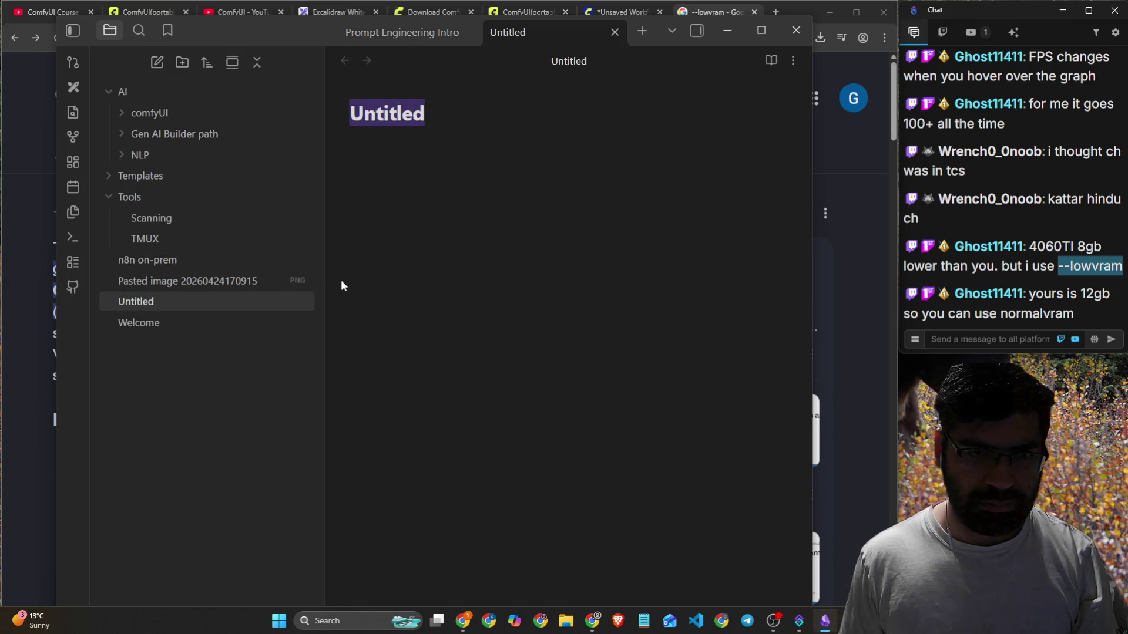
text(Comfy)
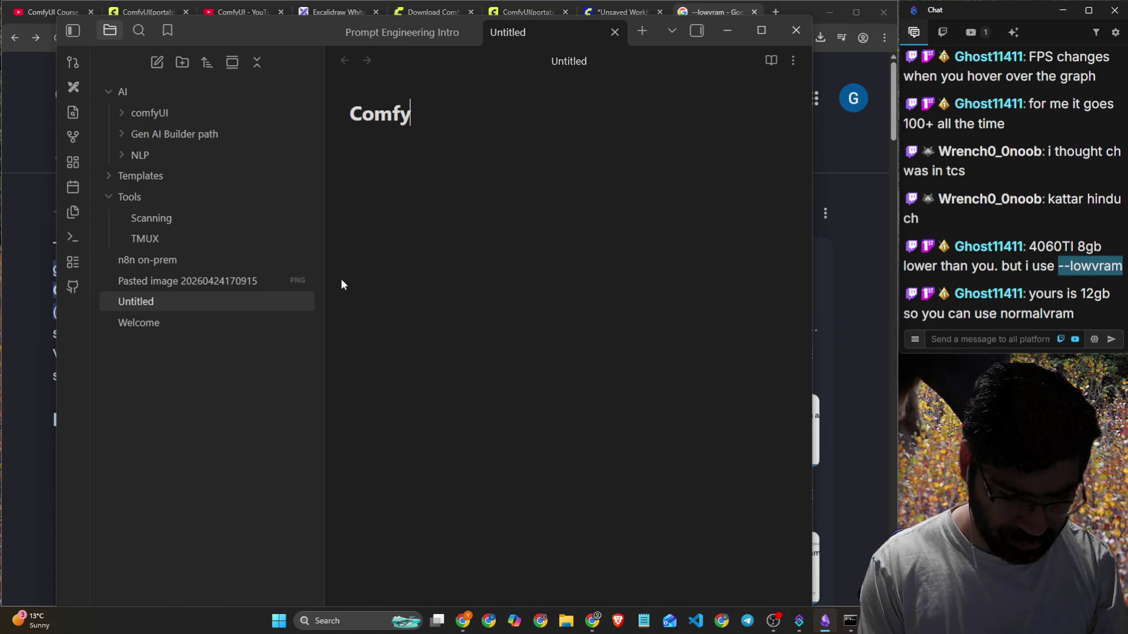
text(UI)
key(Return)
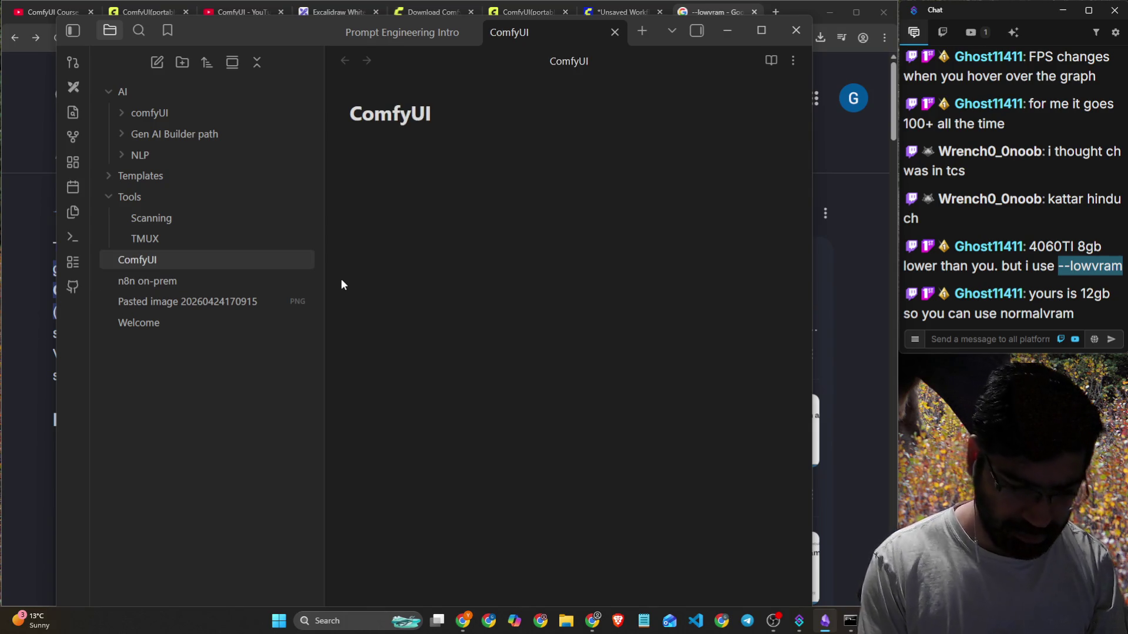
text(--lowvr)
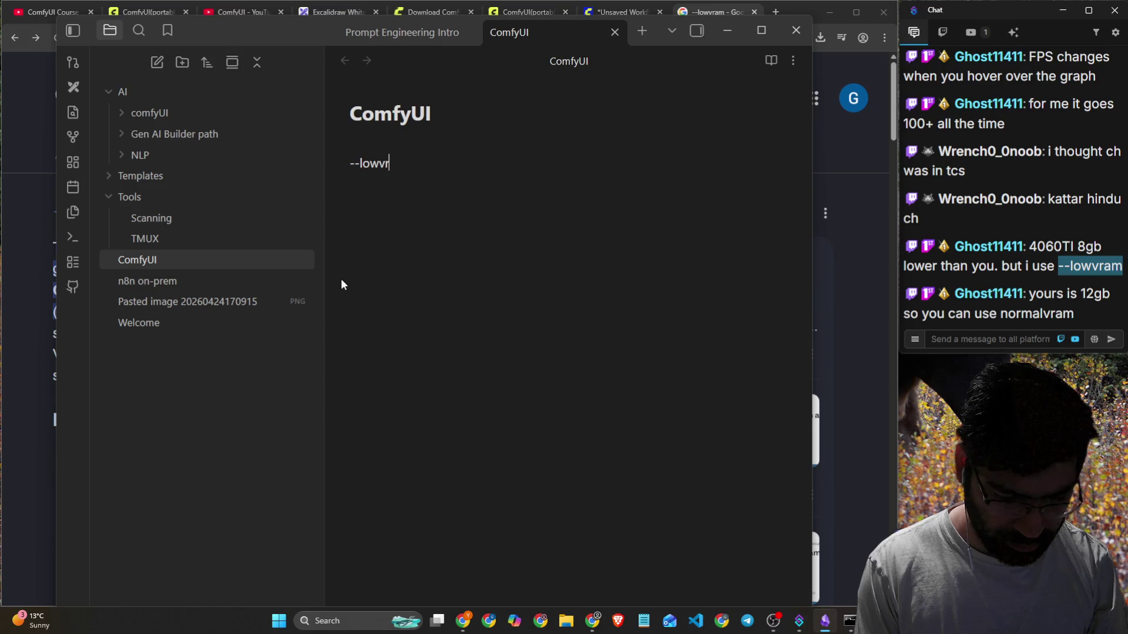
text(am --med)
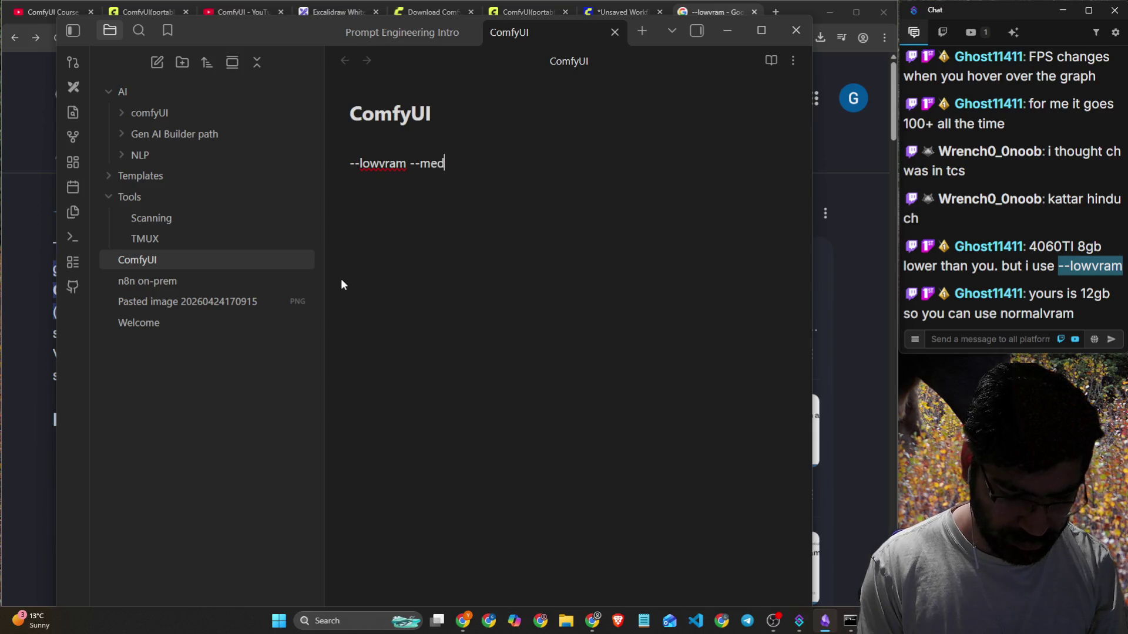
text(vram)
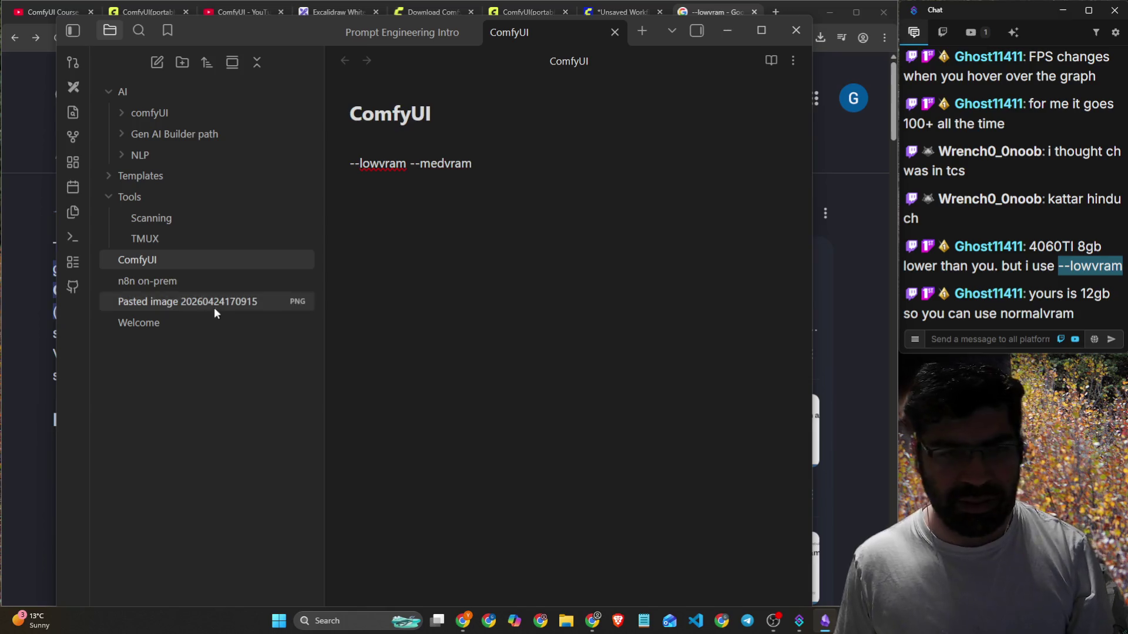
drag(163, 259, 186, 126)
click(526, 322)
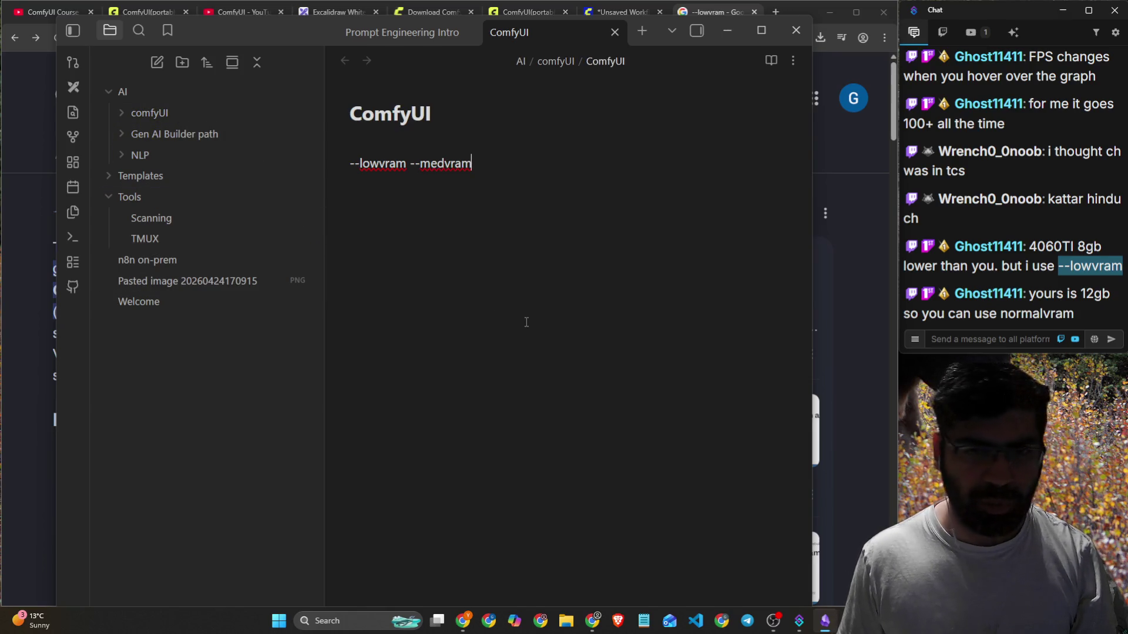
click(849, 308)
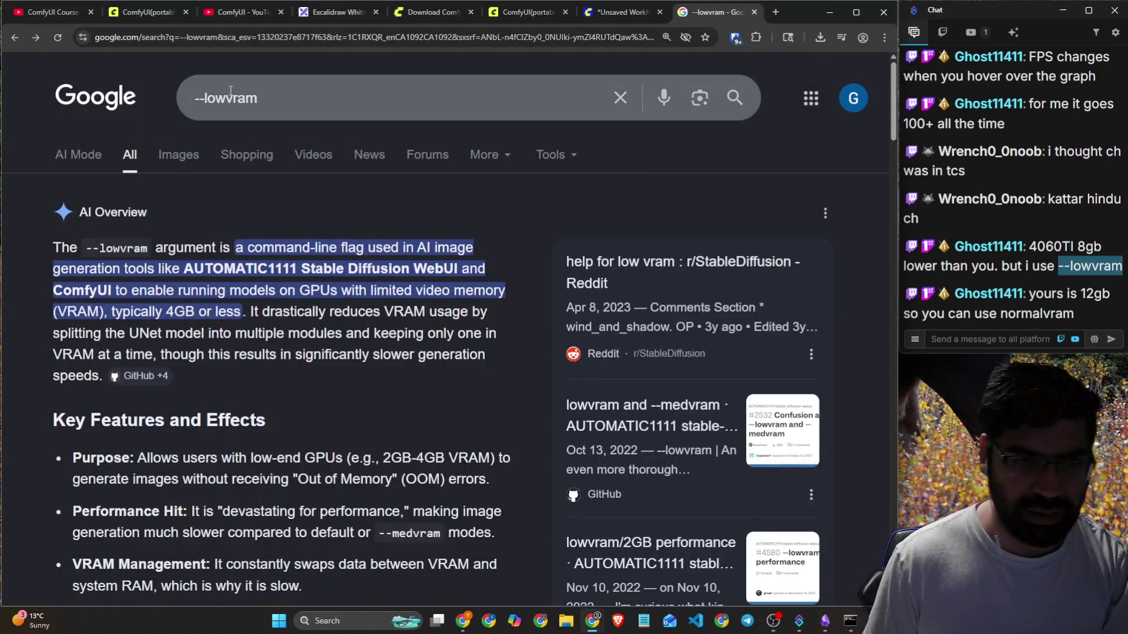
Return to the ComfyUI Course video tab and open the Windows taskbar search.
click(56, 12)
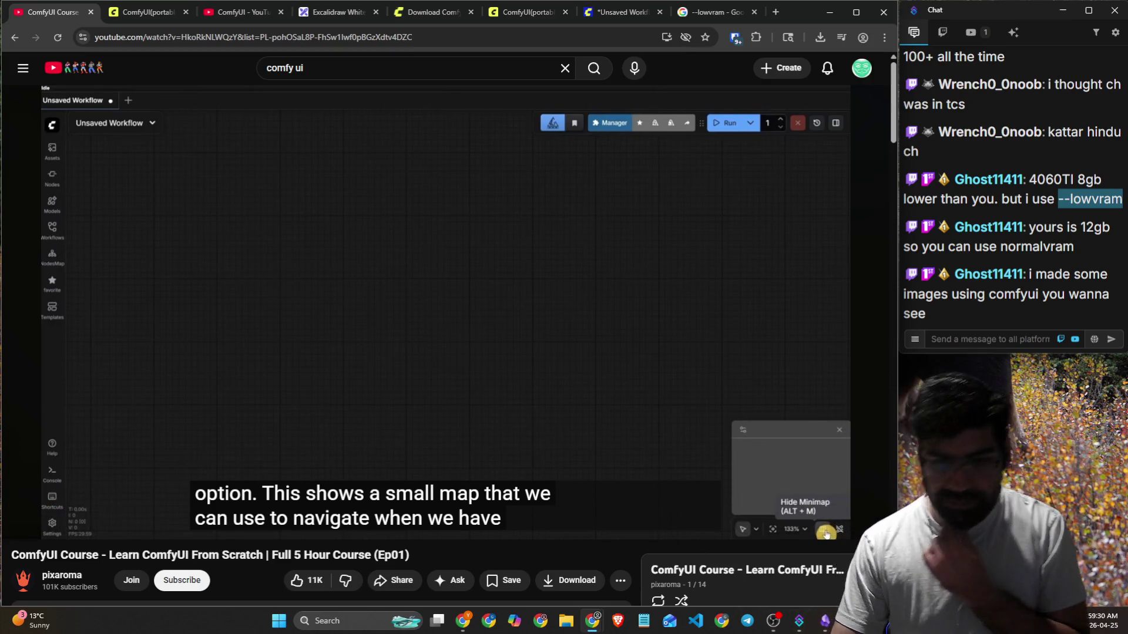
click(349, 623)
Launch Discord, open the Hackers Pub just-chatting channel, and drag the window mostly off-screen.
text(discord)
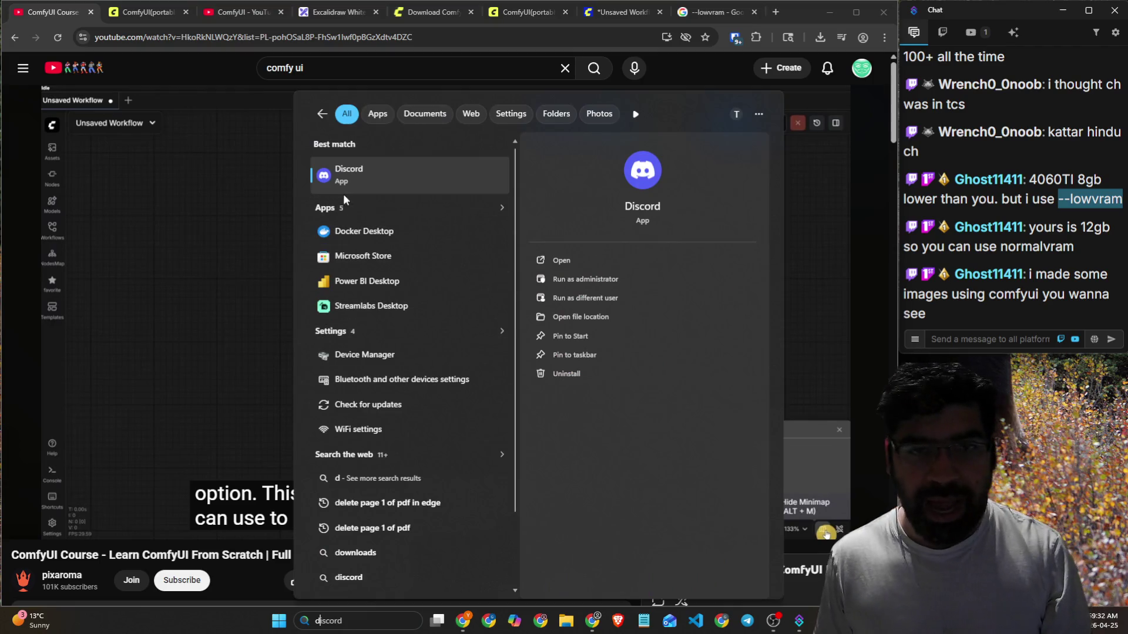
key(Return)
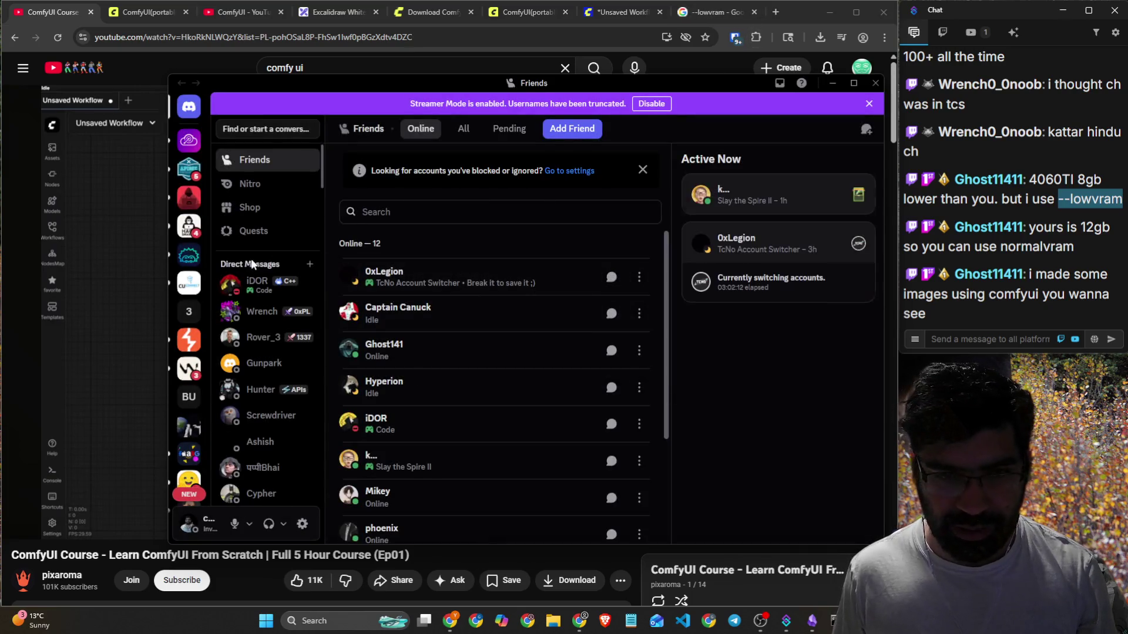
click(189, 198)
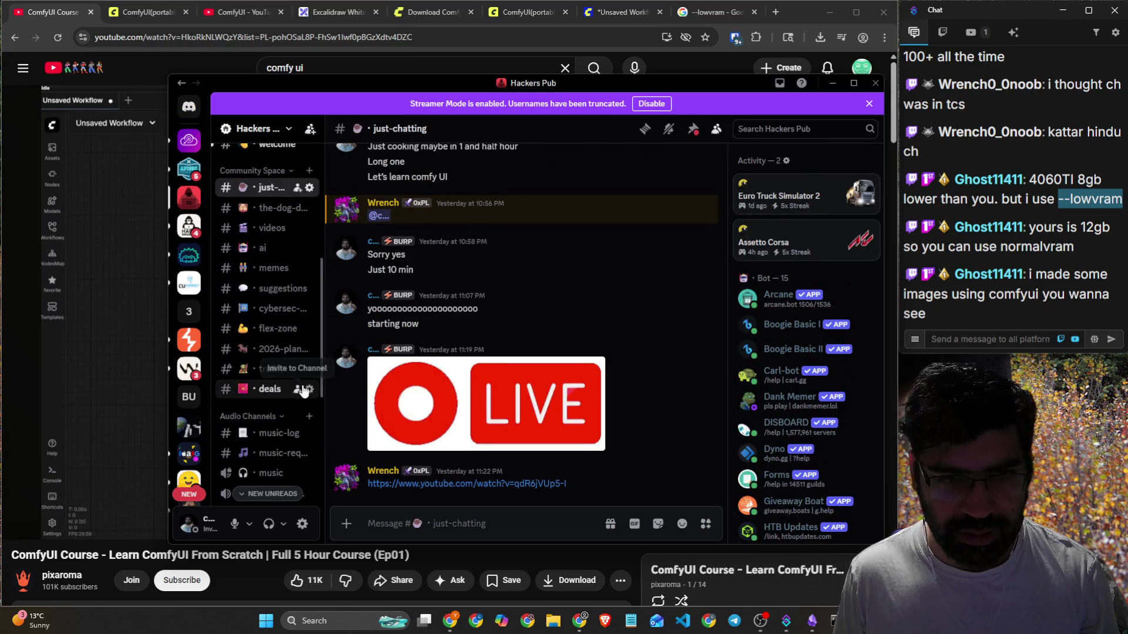
scroll(302, 385, down, 5)
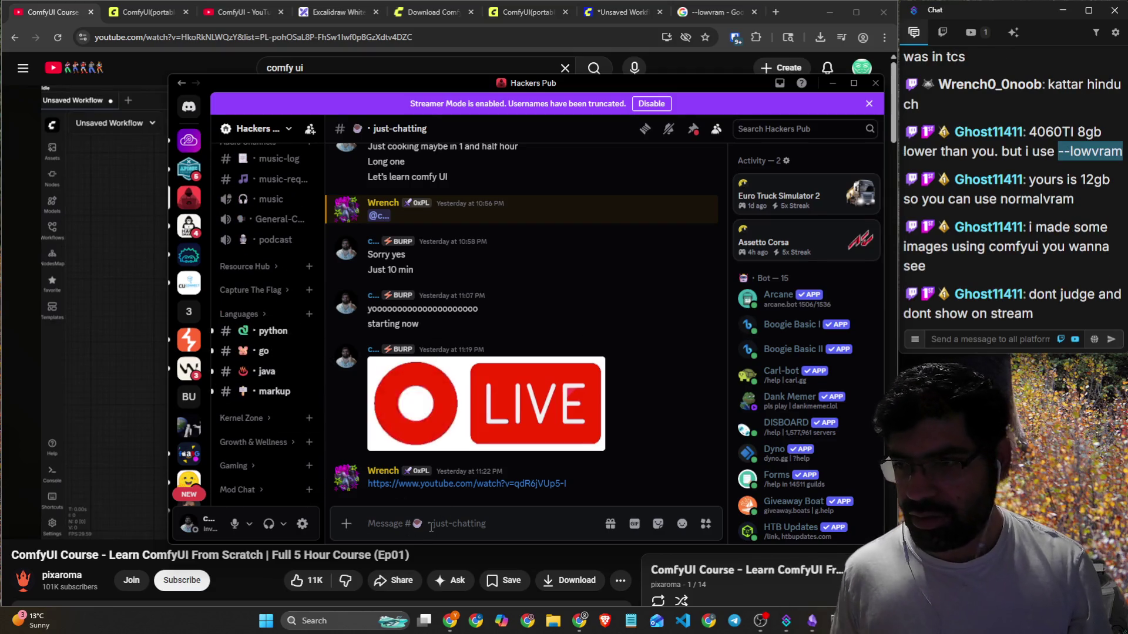
drag(527, 89, 5, 82)
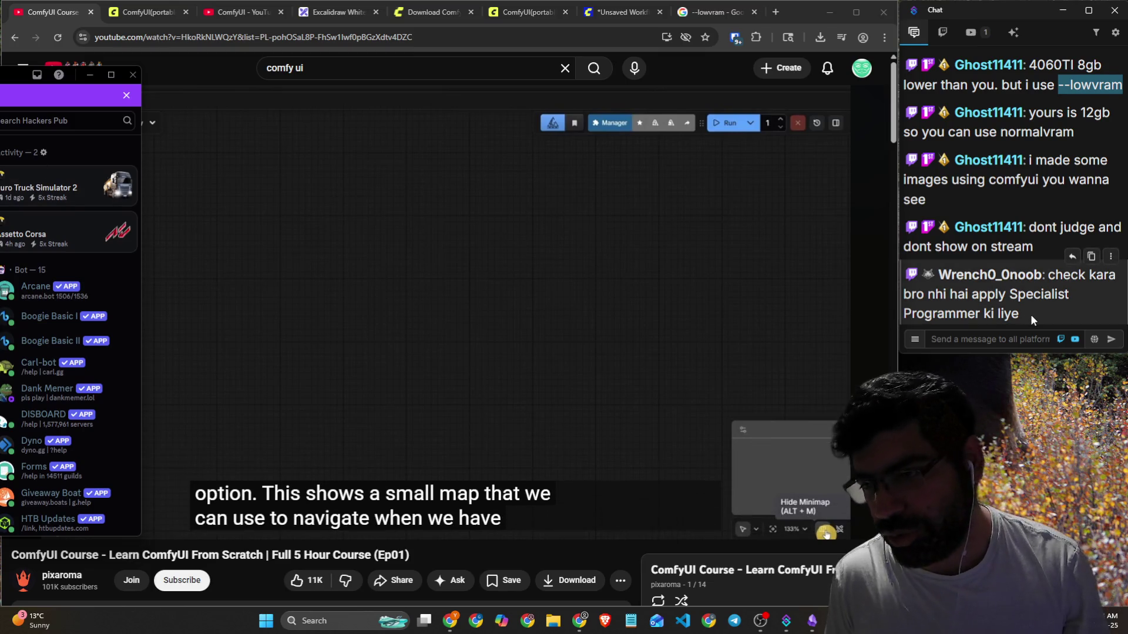
Resume the course video, rewind ten seconds to replay the overview, then open File Explorer.
drag(1030, 315, 1043, 278)
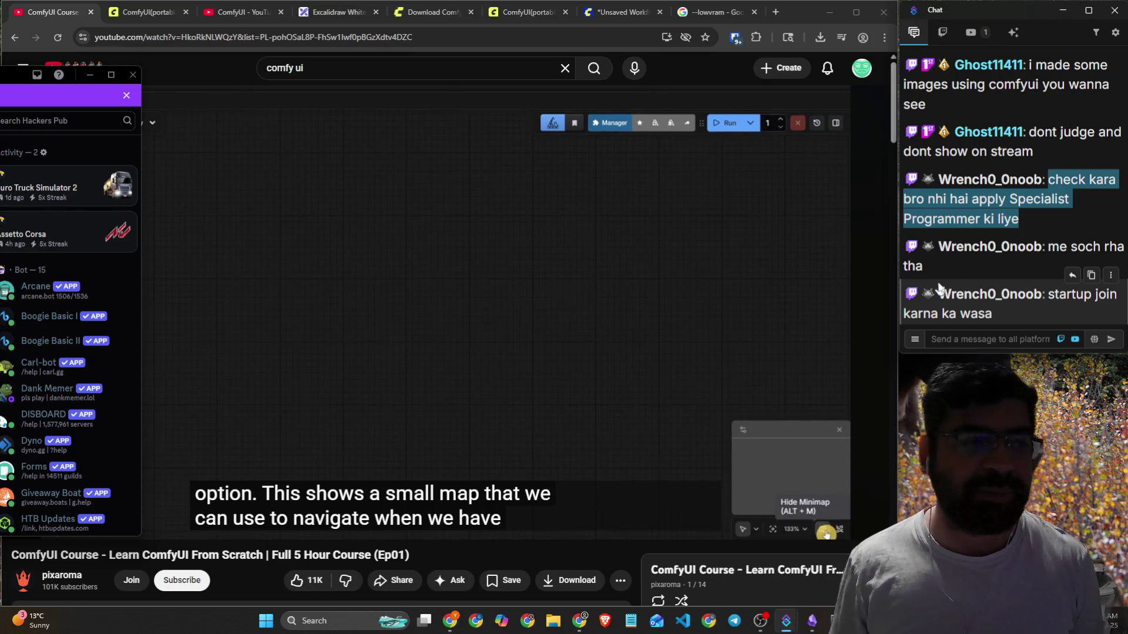
click(142, 295)
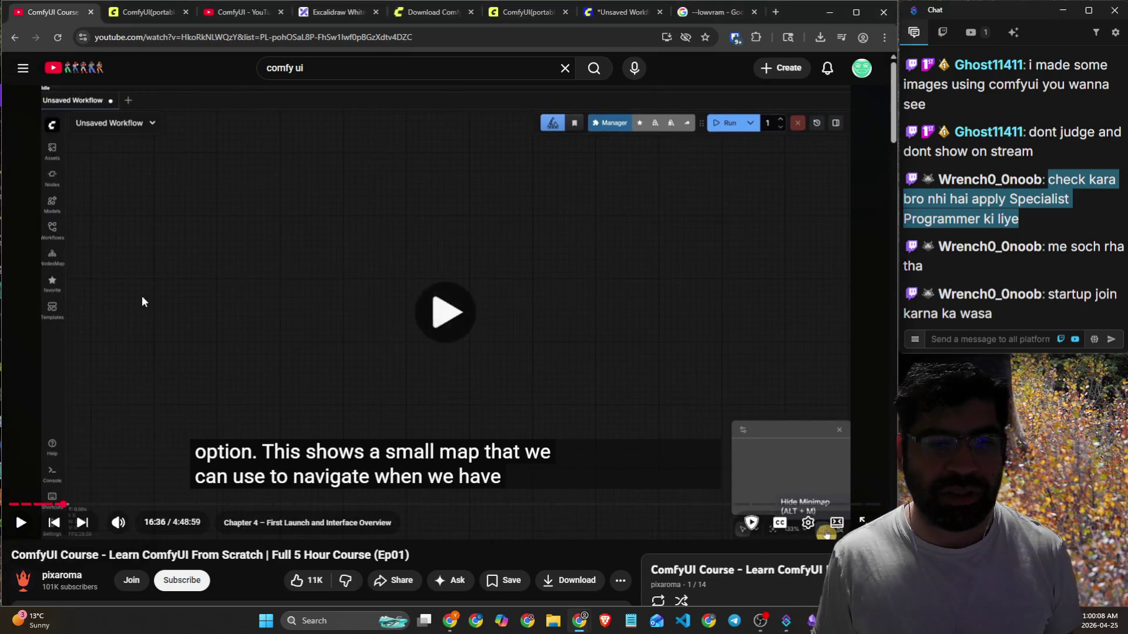
key(space)
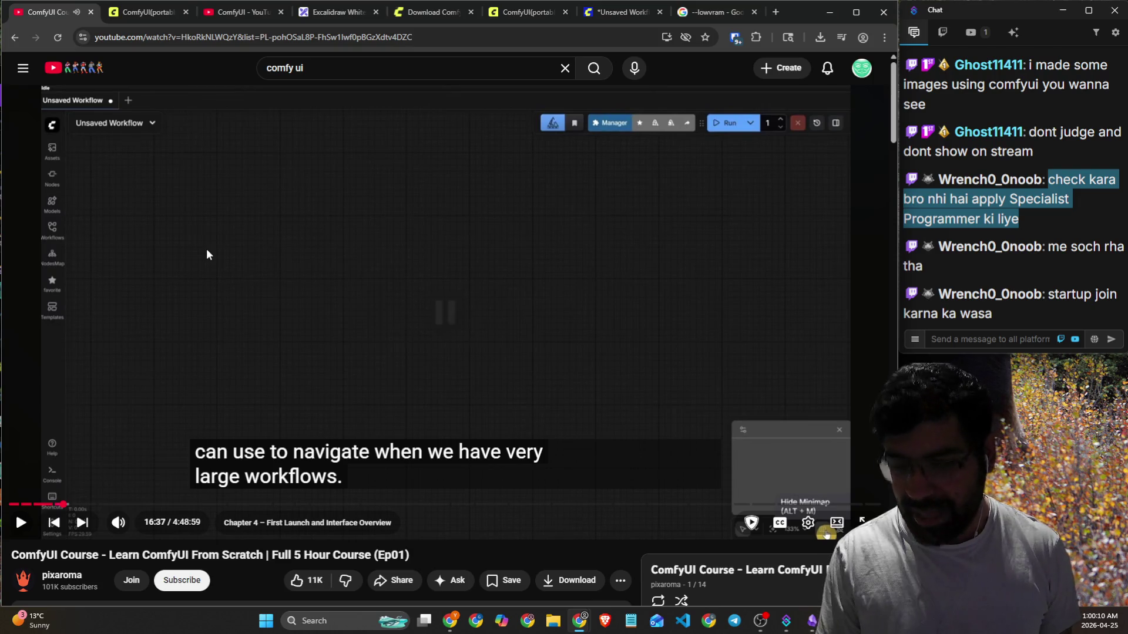
key(Left)
key(Left)
key(space)
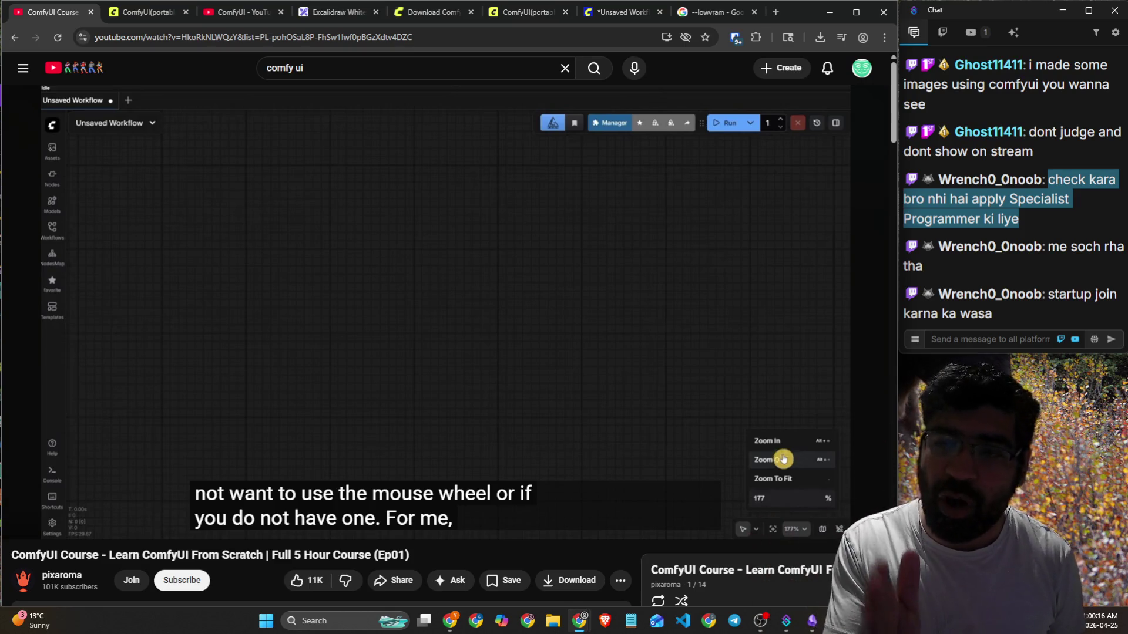
click(949, 336)
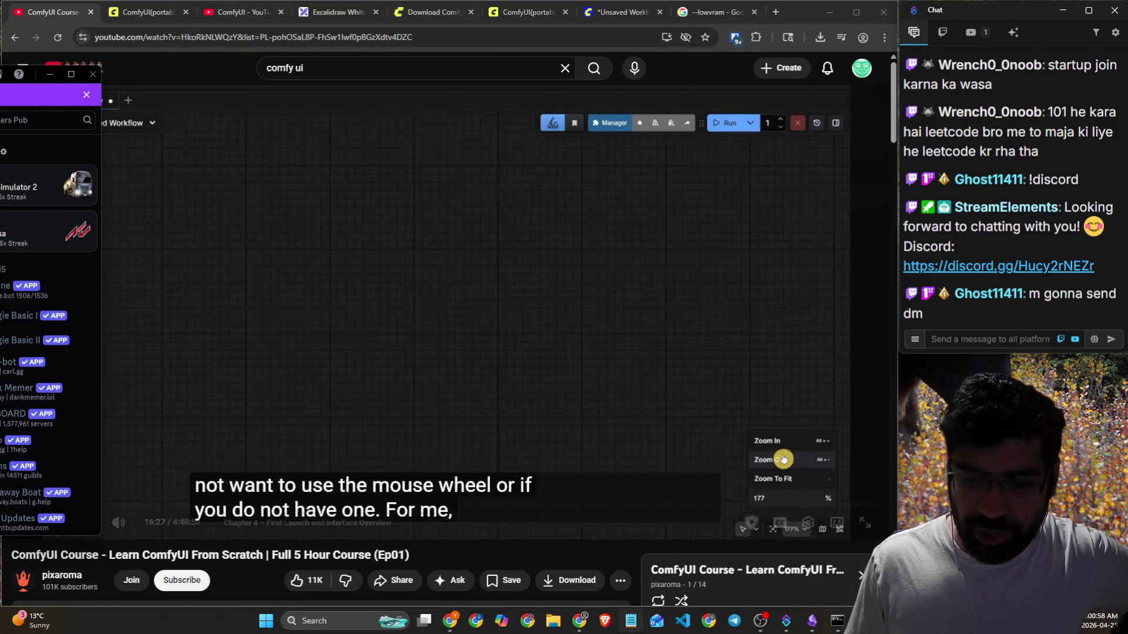
click(554, 622)
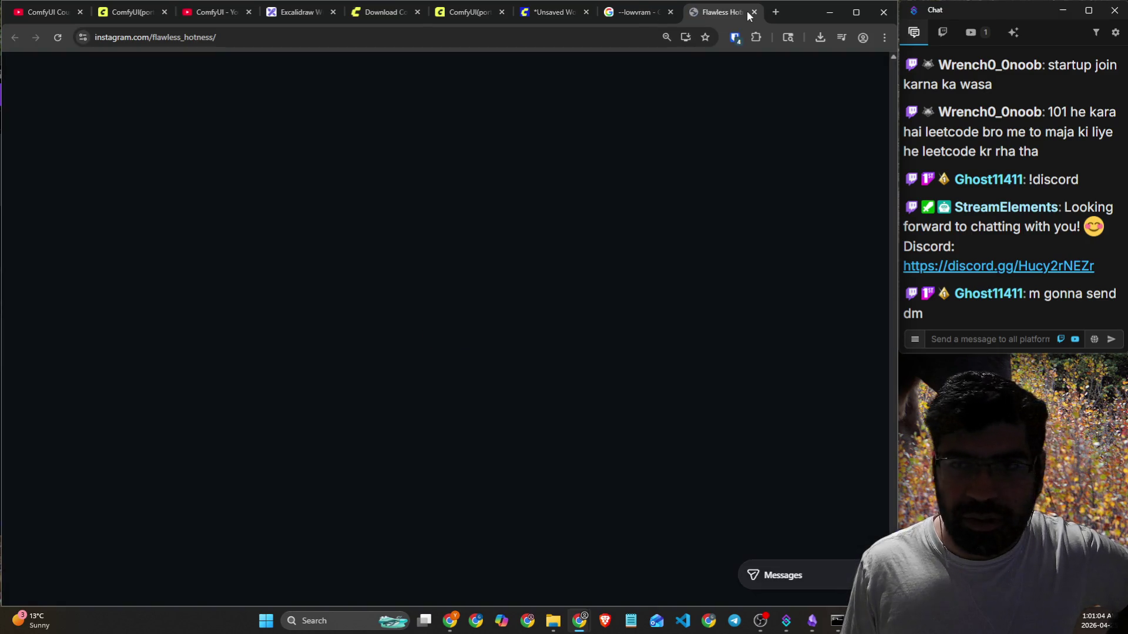
Shrink the Instagram window and switch away so the YouTube ComfyUI course shows again.
drag(748, 12, 247, 255)
key(alt+Tab)
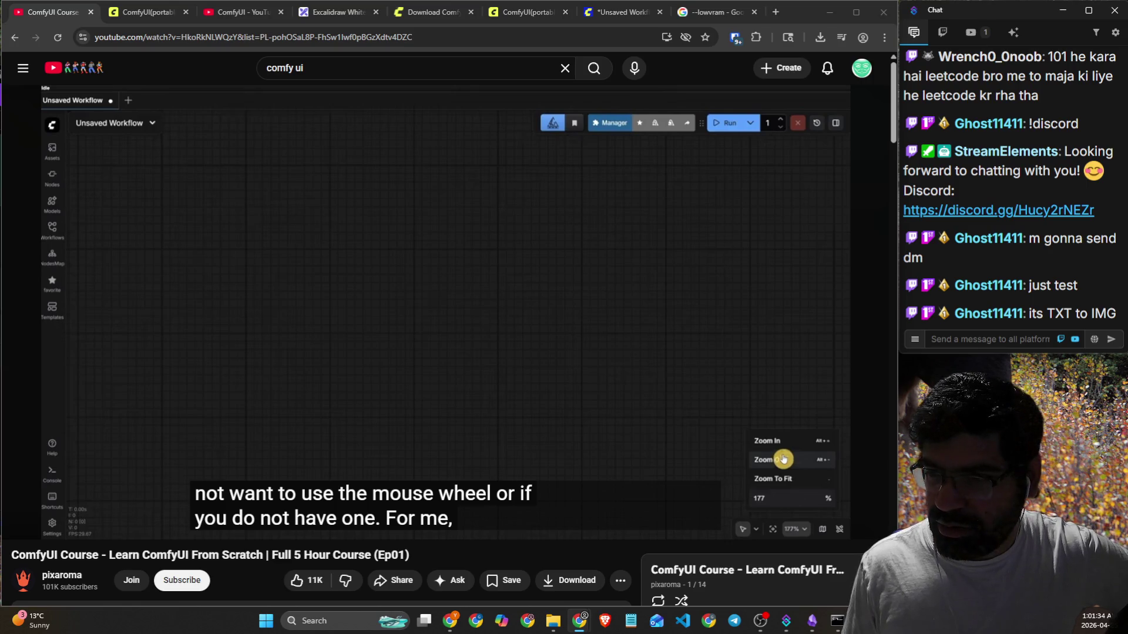
Check the Telegram window, minimize it, and open Google Gemini with Alt+G.
key(alt+Tab)
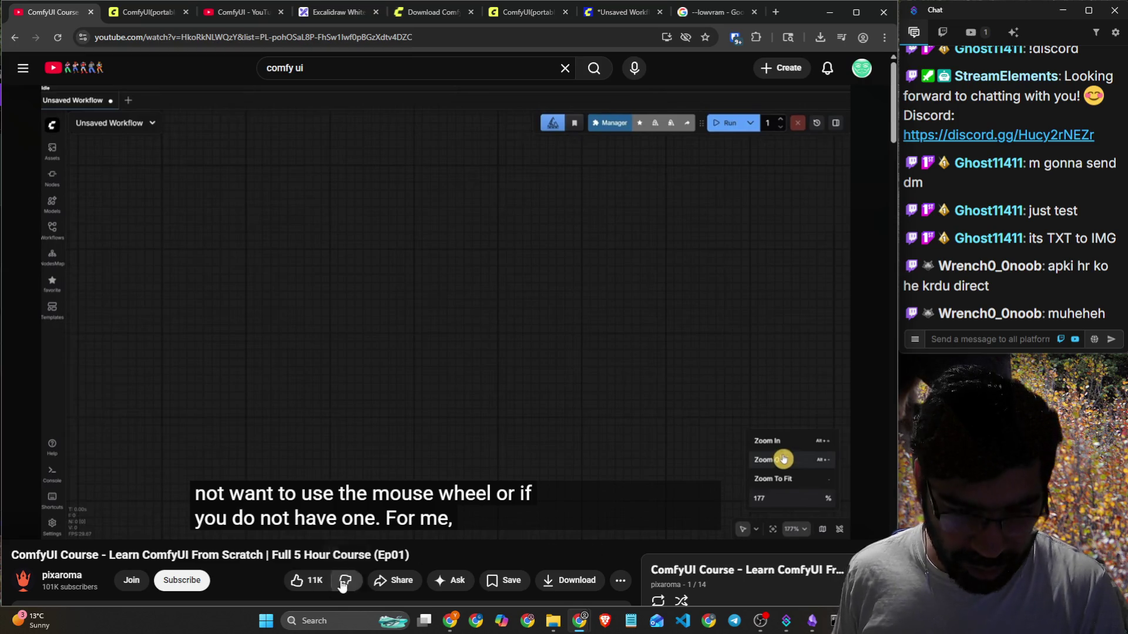
mouse_move(457, 627)
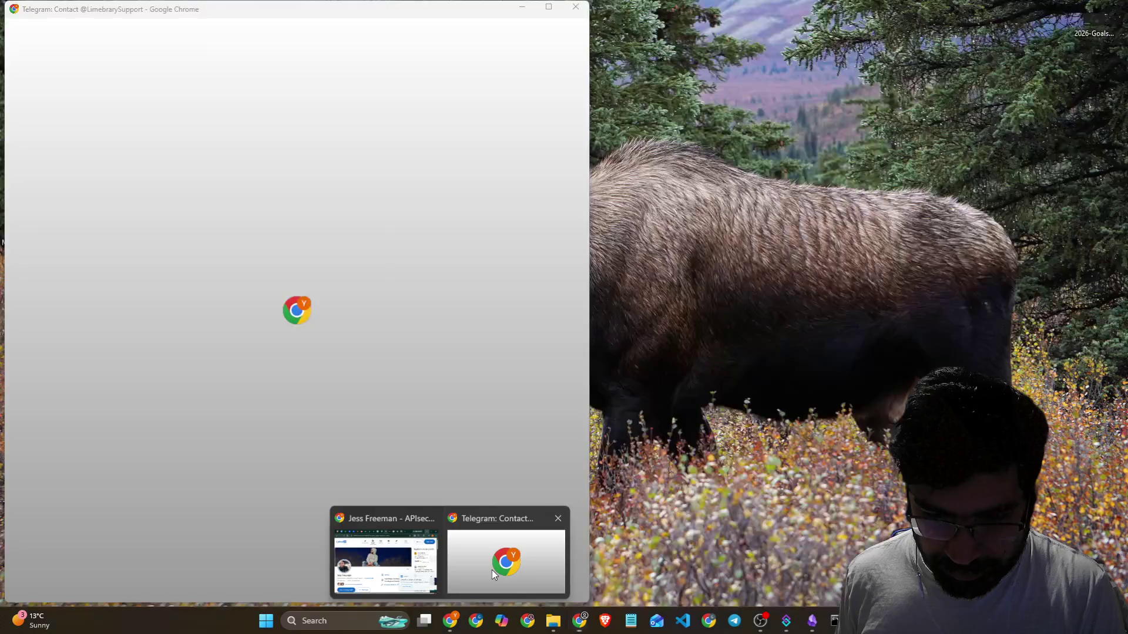
click(492, 570)
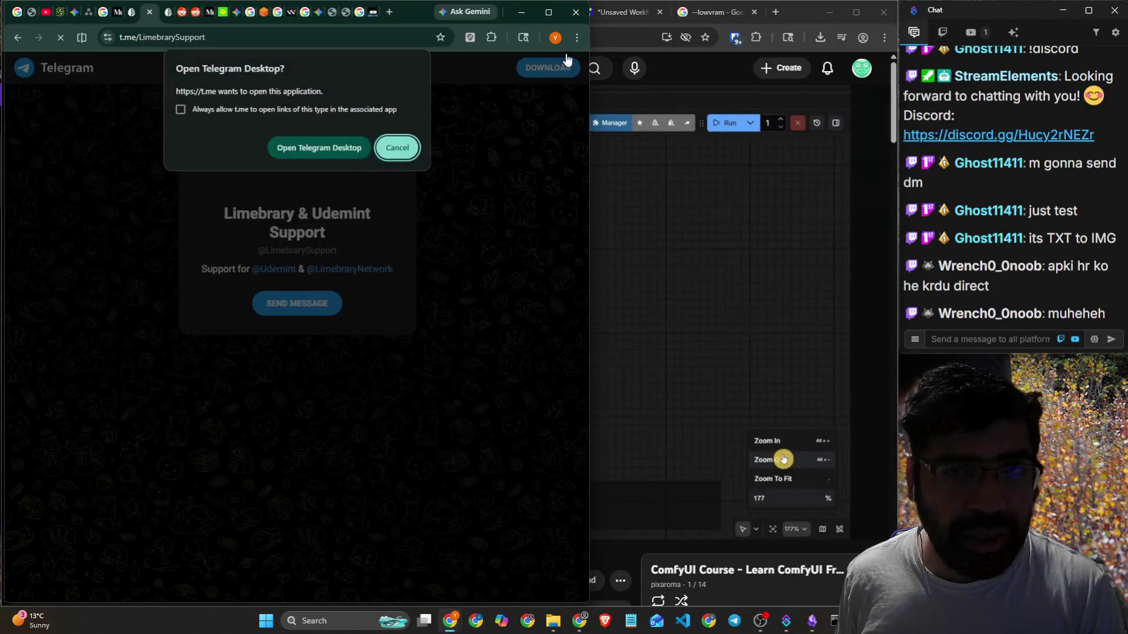
click(522, 12)
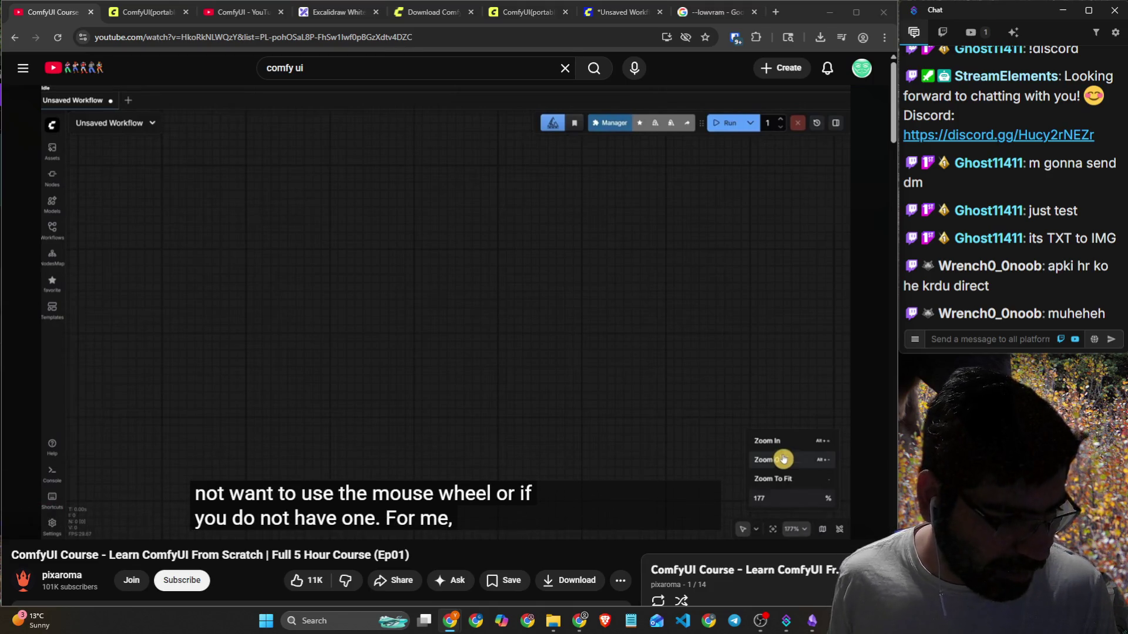
key(alt+g)
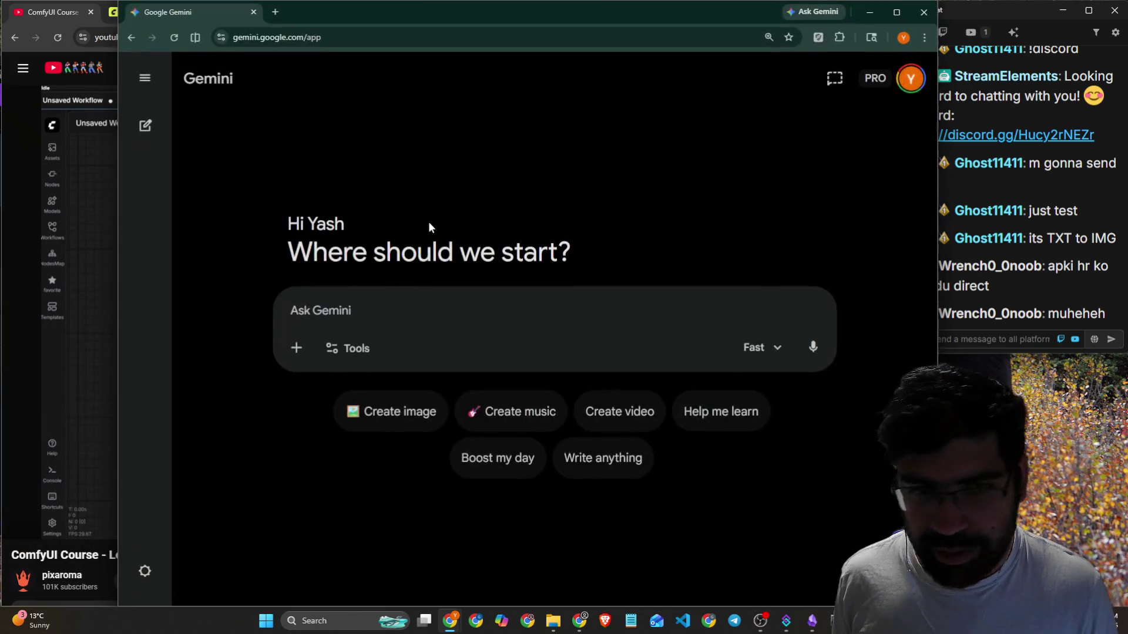
Open the Cinematic Video Generation Request chat and briefly play its generated video.
click(144, 78)
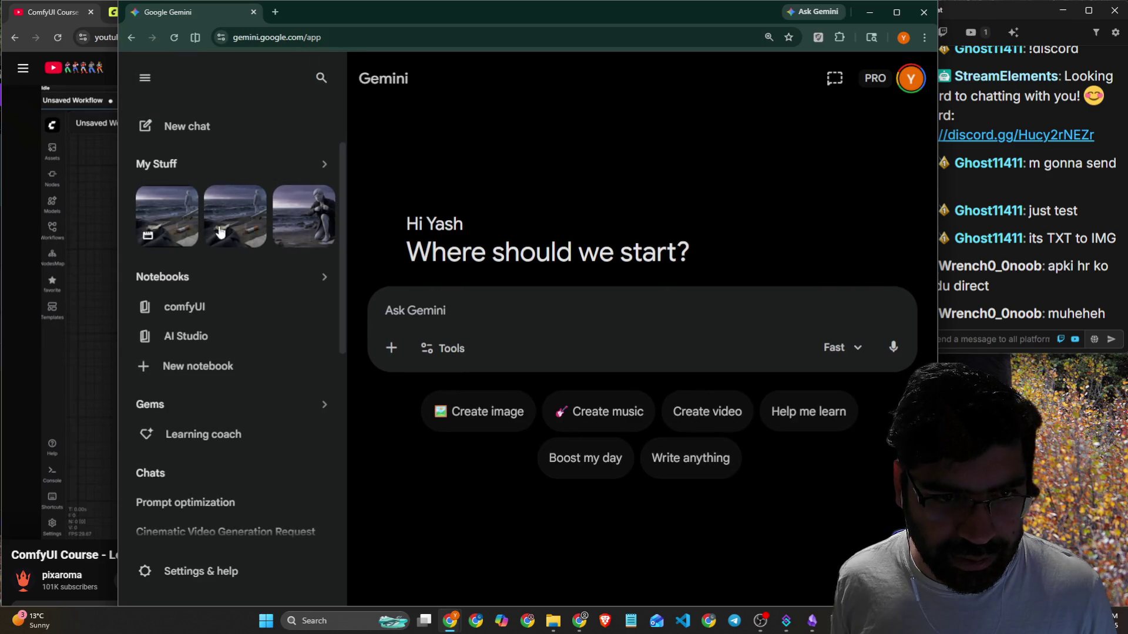
click(184, 227)
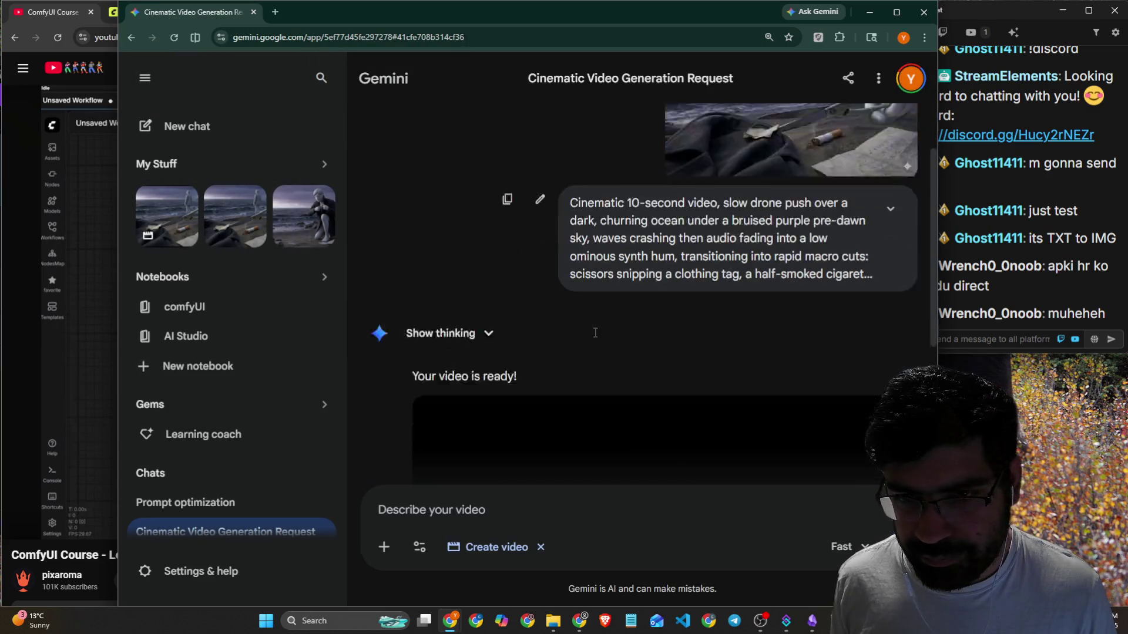
scroll(691, 338, down, 5)
click(657, 265)
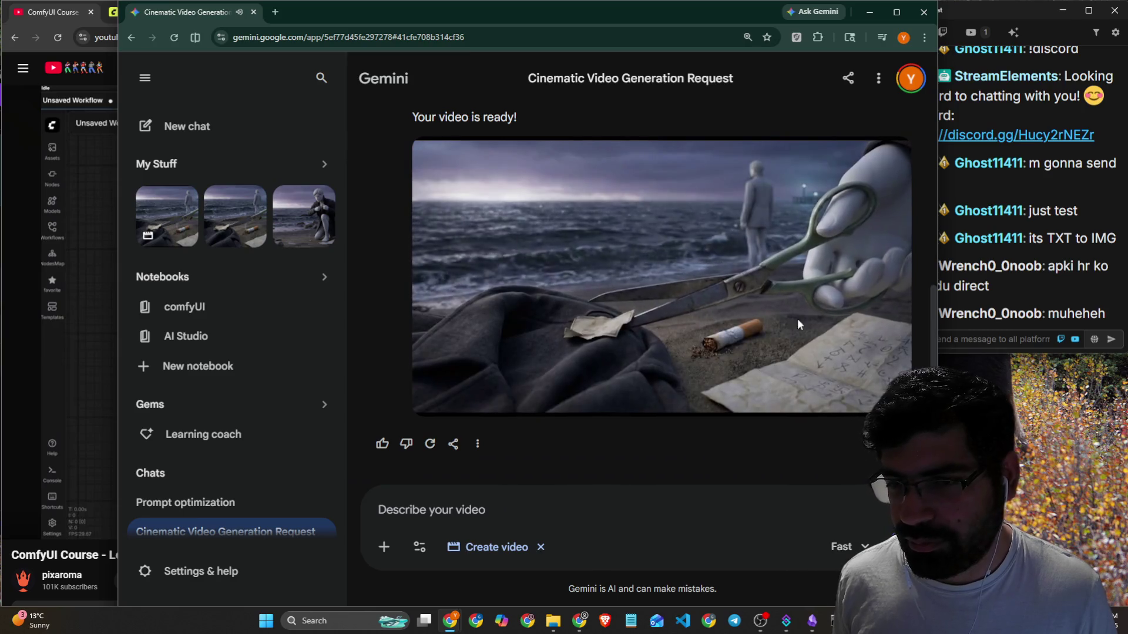
click(654, 260)
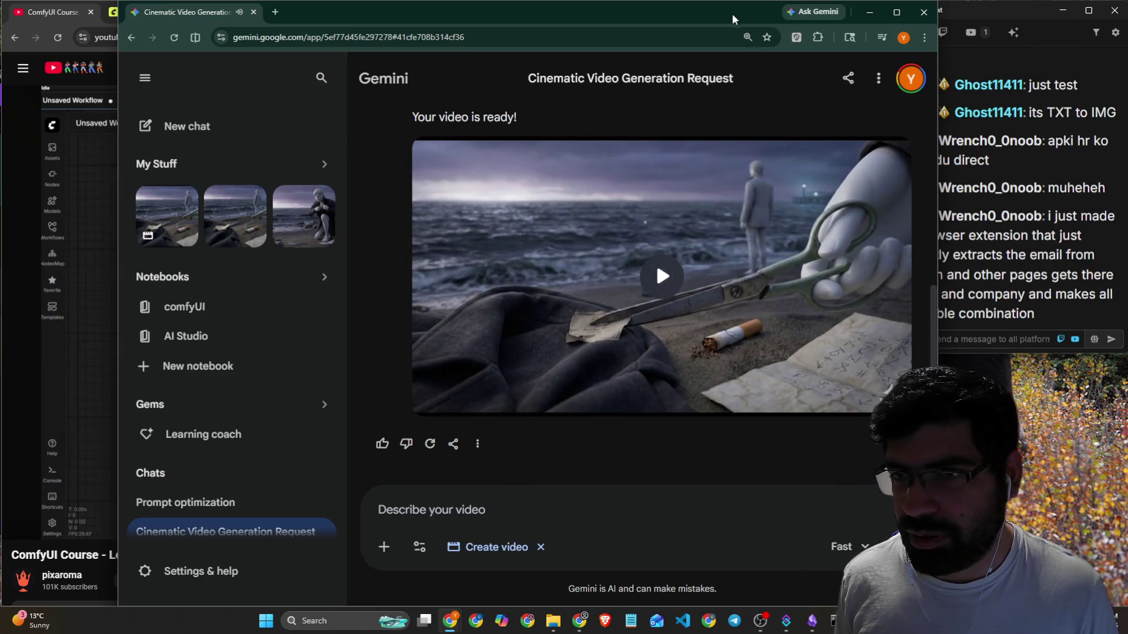
Highlight viewer chat messages, including the runpod mention, then open the kneeling-figure image full size.
drag(702, 17, 645, 18)
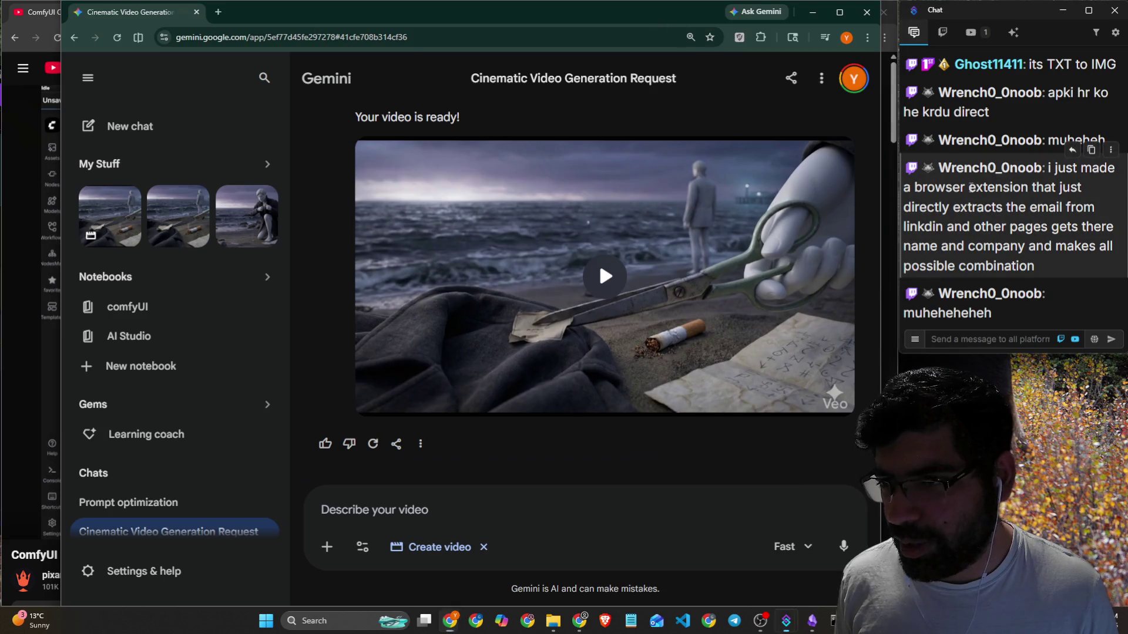
drag(969, 187, 1074, 189)
drag(952, 208, 1096, 209)
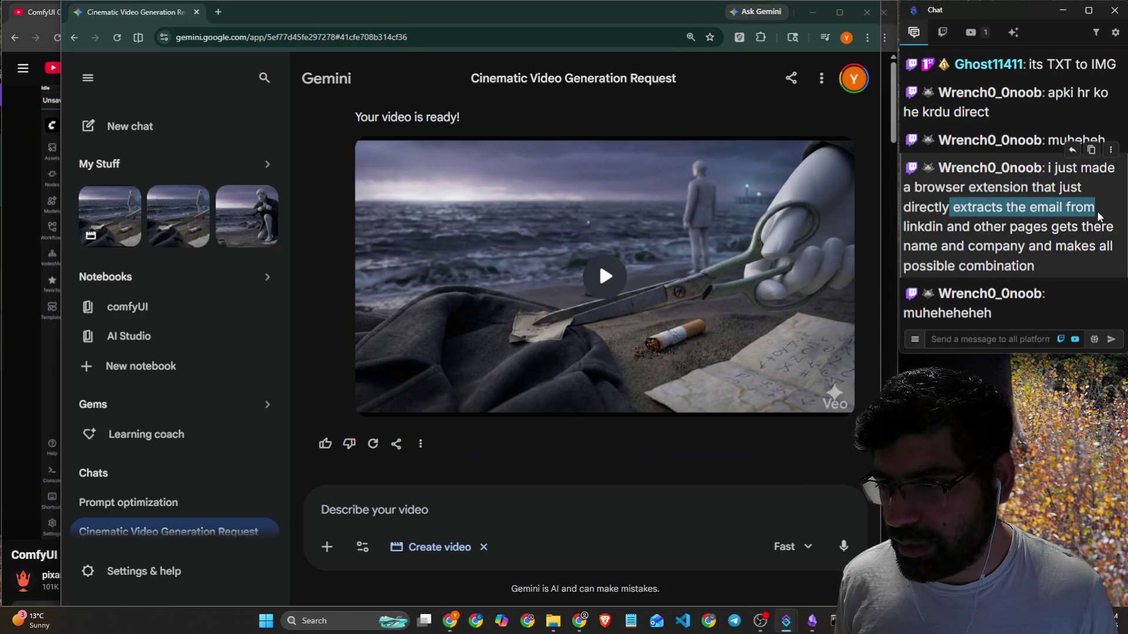
mouse_move(994, 144)
mouse_down()
mouse_move(1108, 158)
mouse_move(1036, 182)
mouse_up()
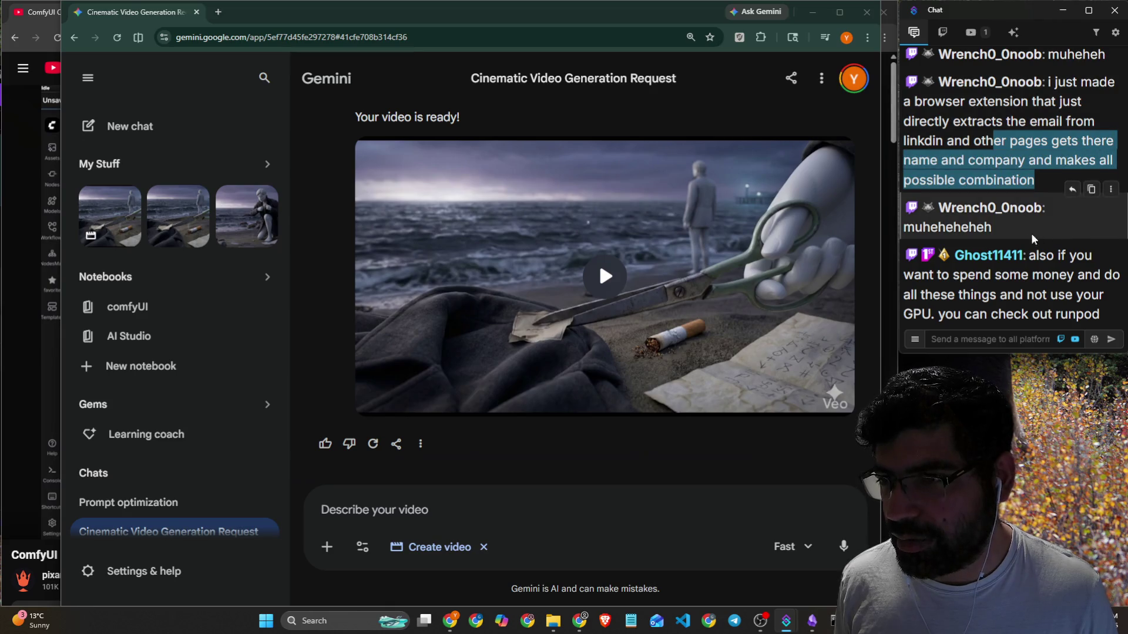
click(1038, 254)
drag(992, 275, 1127, 290)
drag(1000, 295, 1091, 295)
drag(1013, 315, 1100, 314)
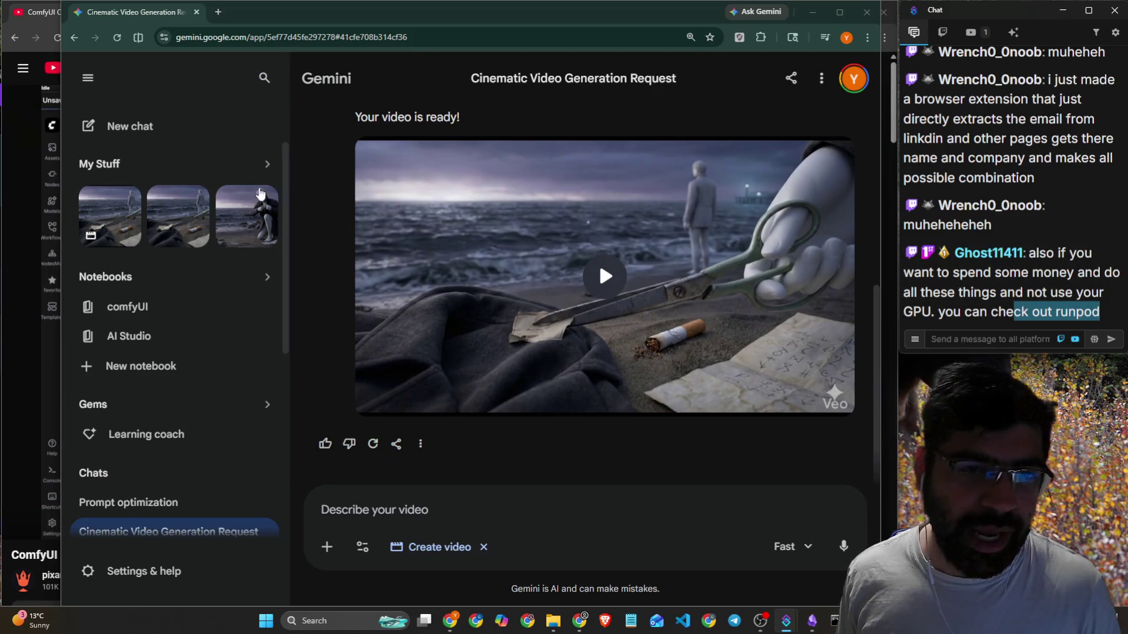
click(267, 174)
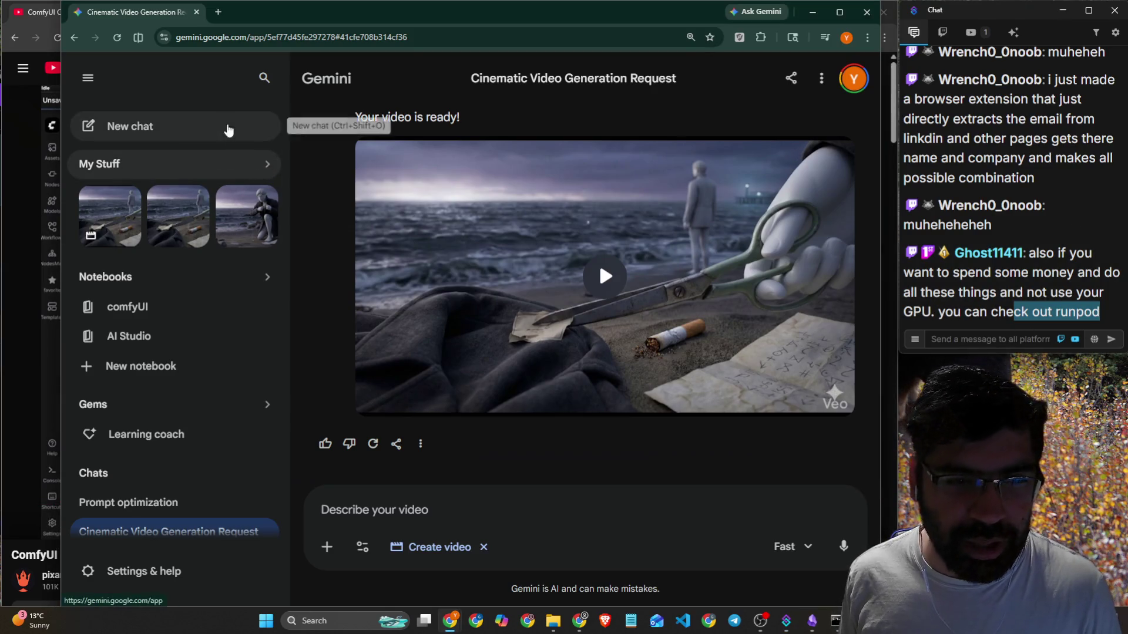
click(249, 226)
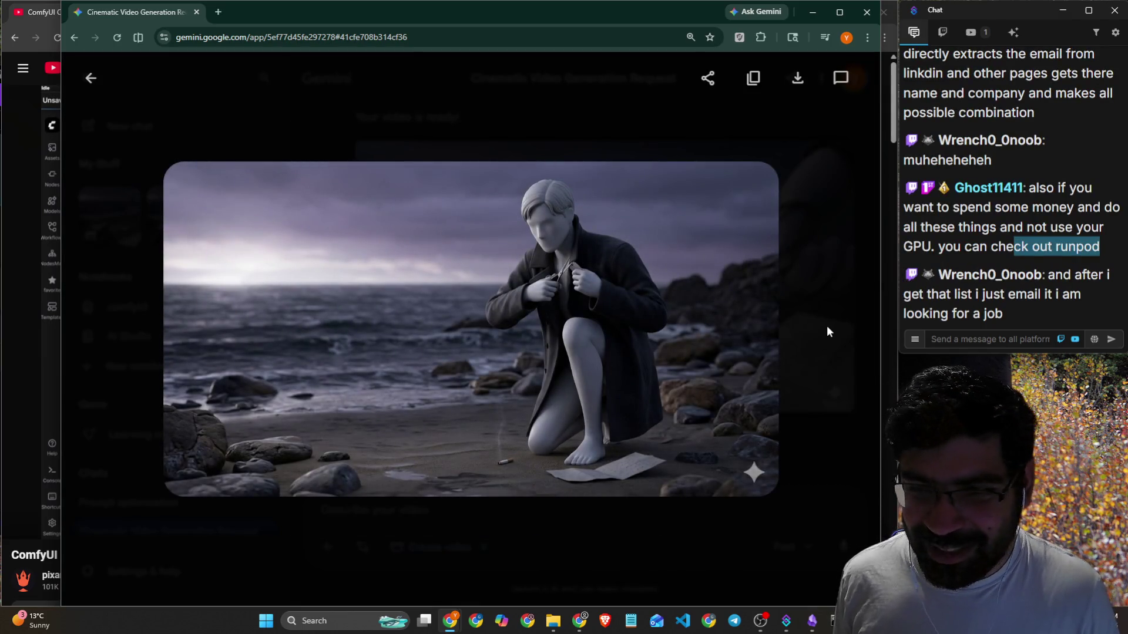
Return from the image viewer and play, then pause, the generated beach video.
click(827, 332)
scroll(710, 337, up, 5)
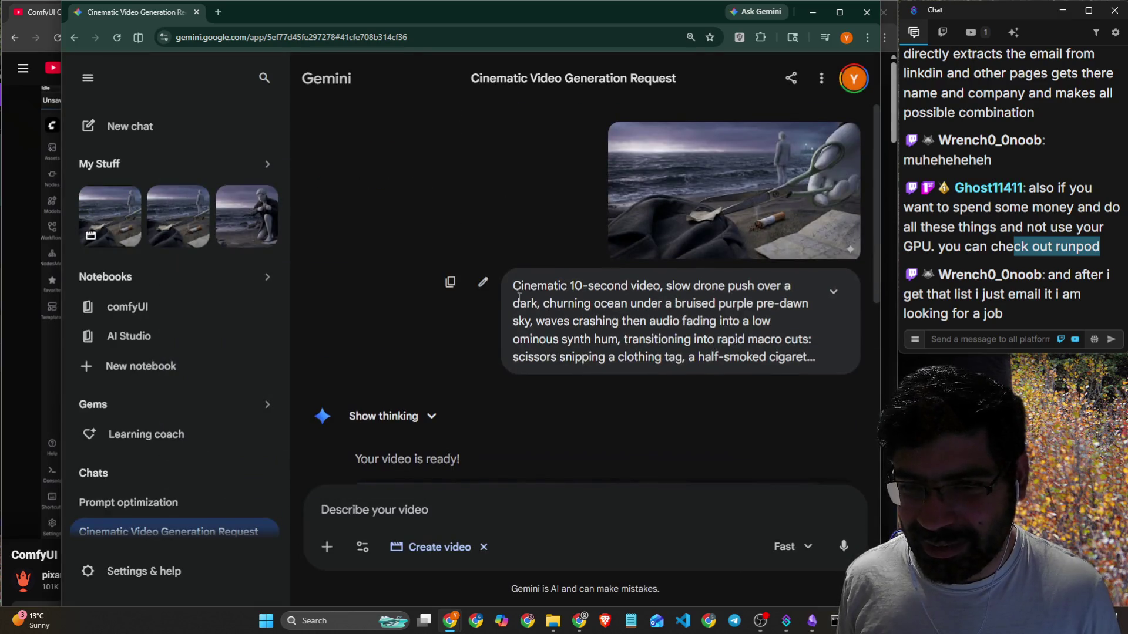
scroll(518, 297, down, 5)
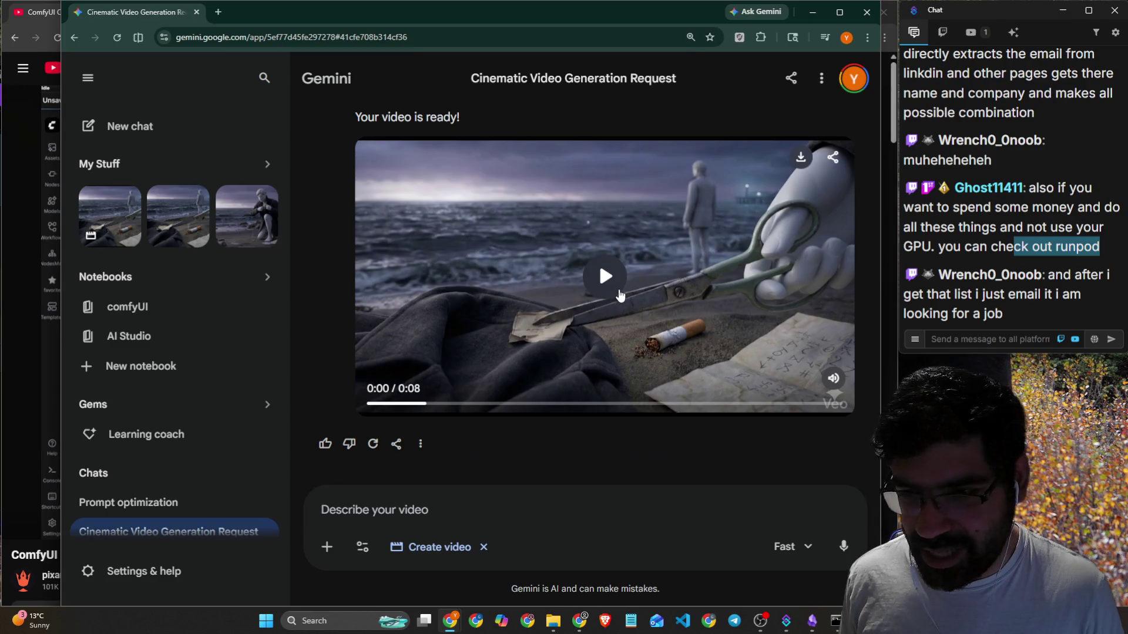
click(620, 294)
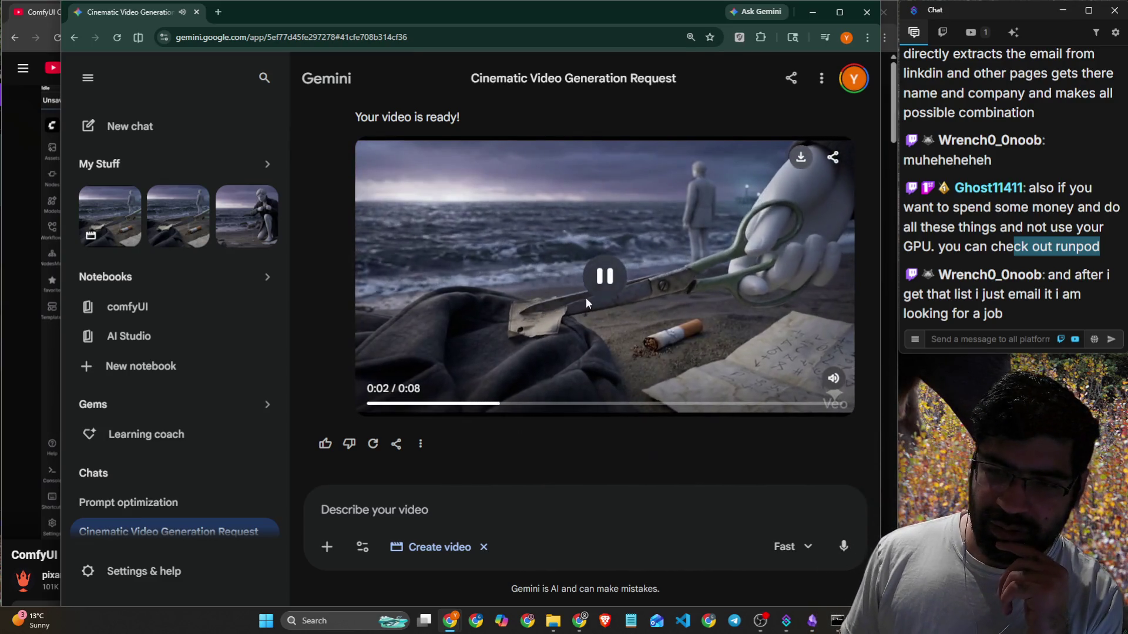
click(599, 260)
Highlight a chat message and close the Gemini window.
click(1022, 315)
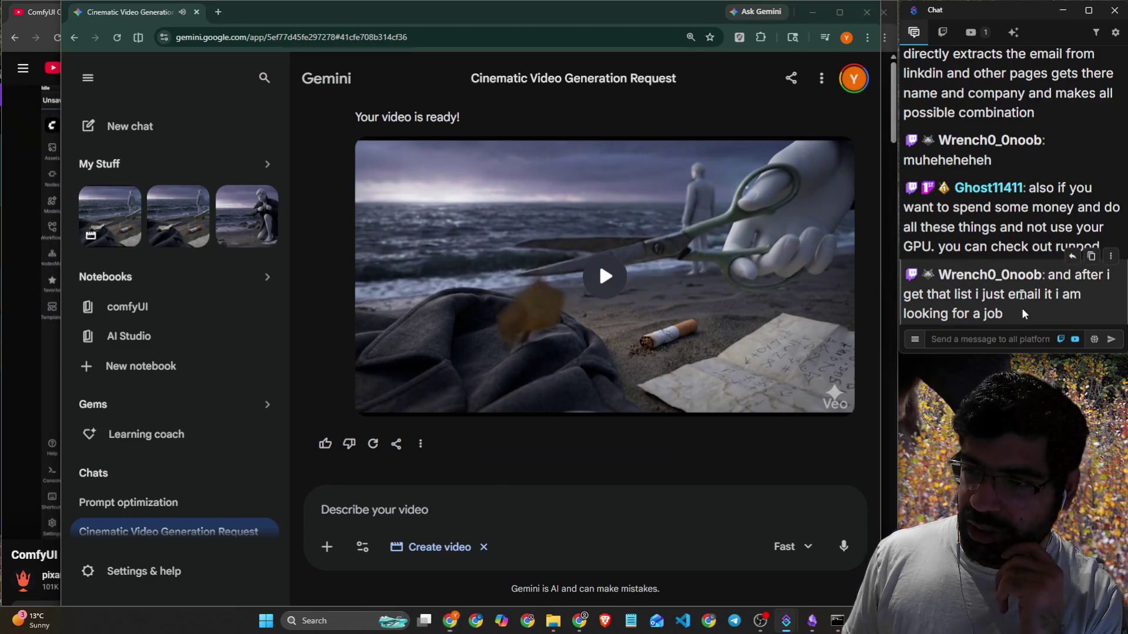
triple_click(1036, 276)
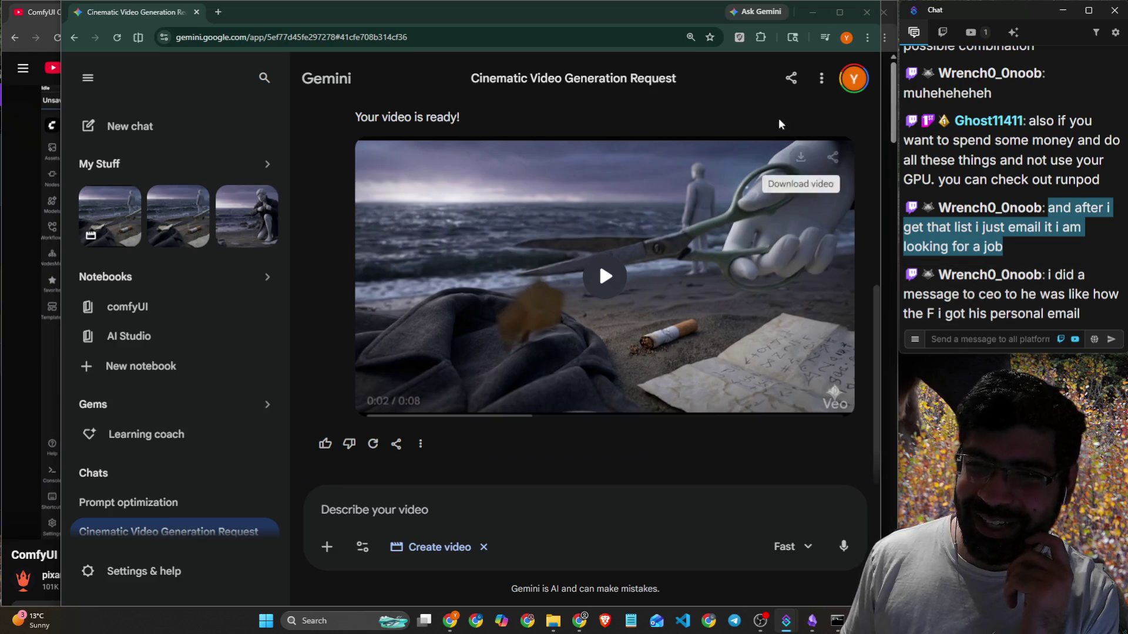
click(196, 12)
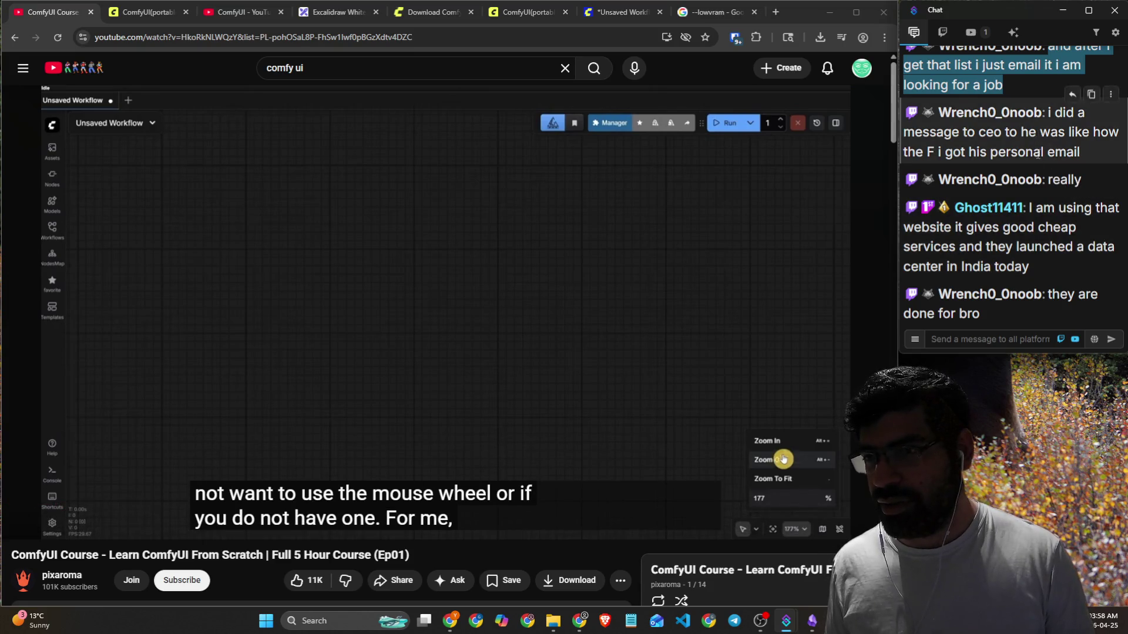
drag(967, 180, 1076, 181)
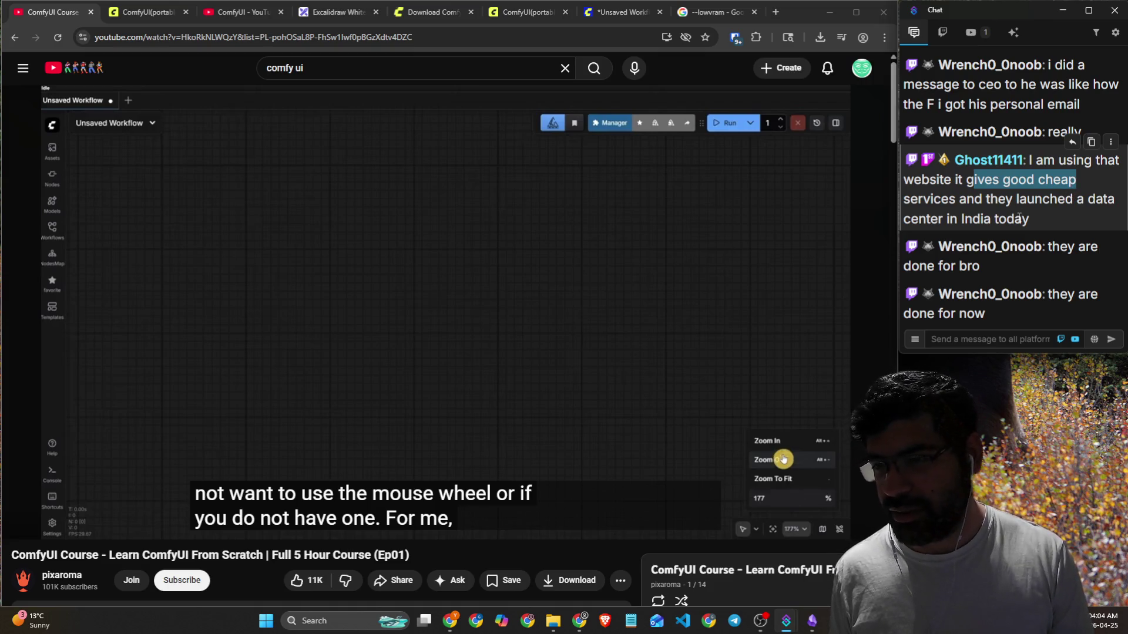
click(985, 341)
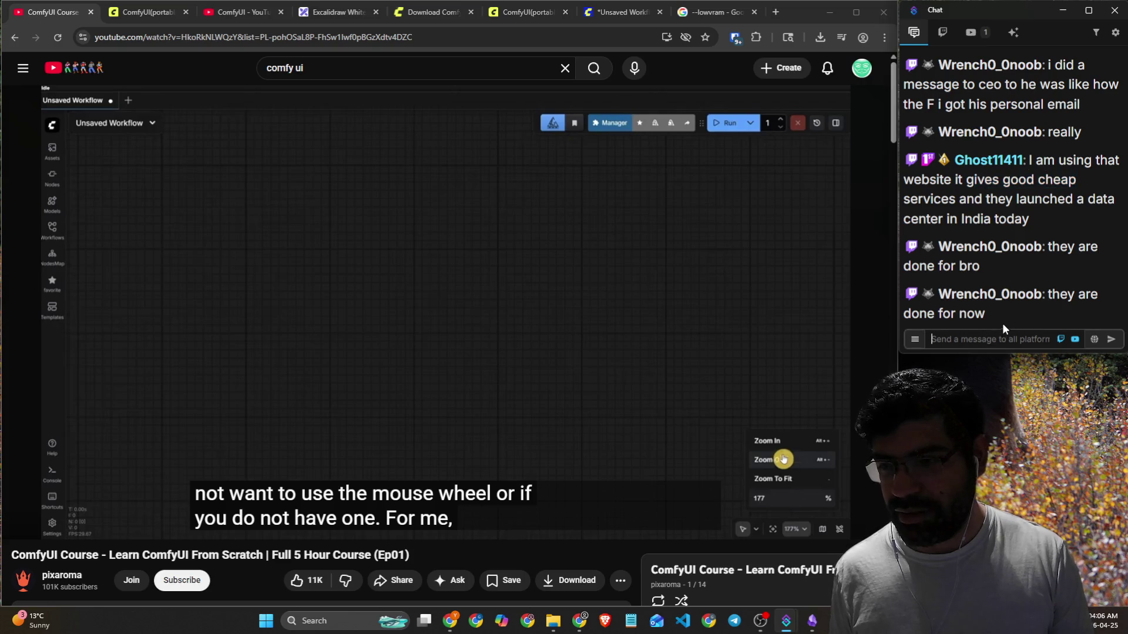
mouse_move(987, 316)
mouse_down()
mouse_move(1046, 299)
mouse_move(1032, 318)
mouse_up()
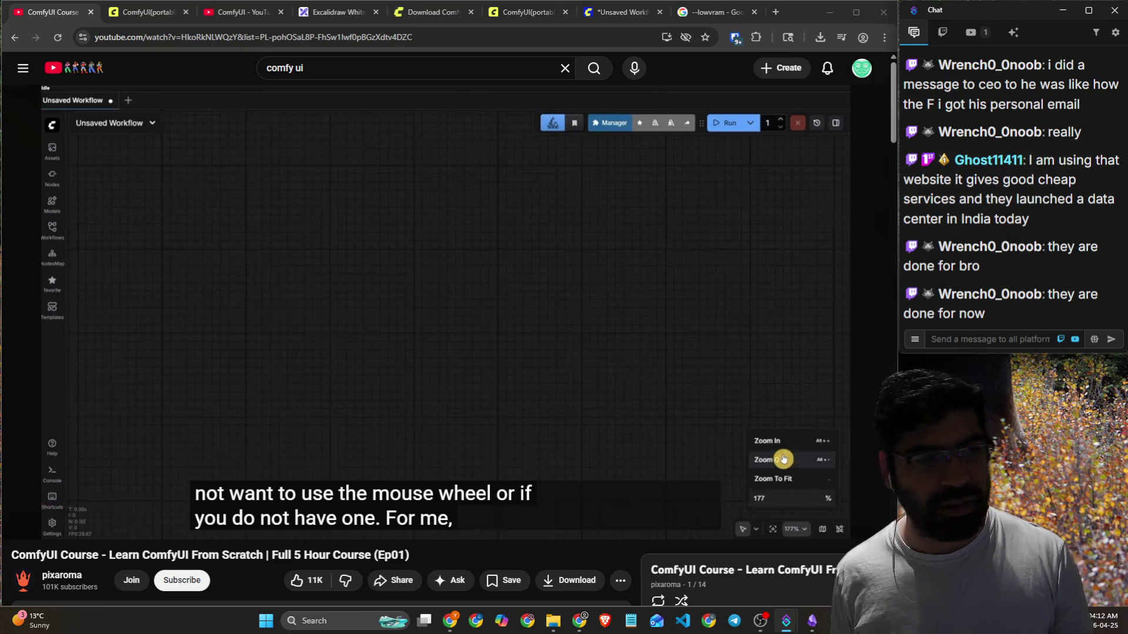
mouse_move(680, 203)
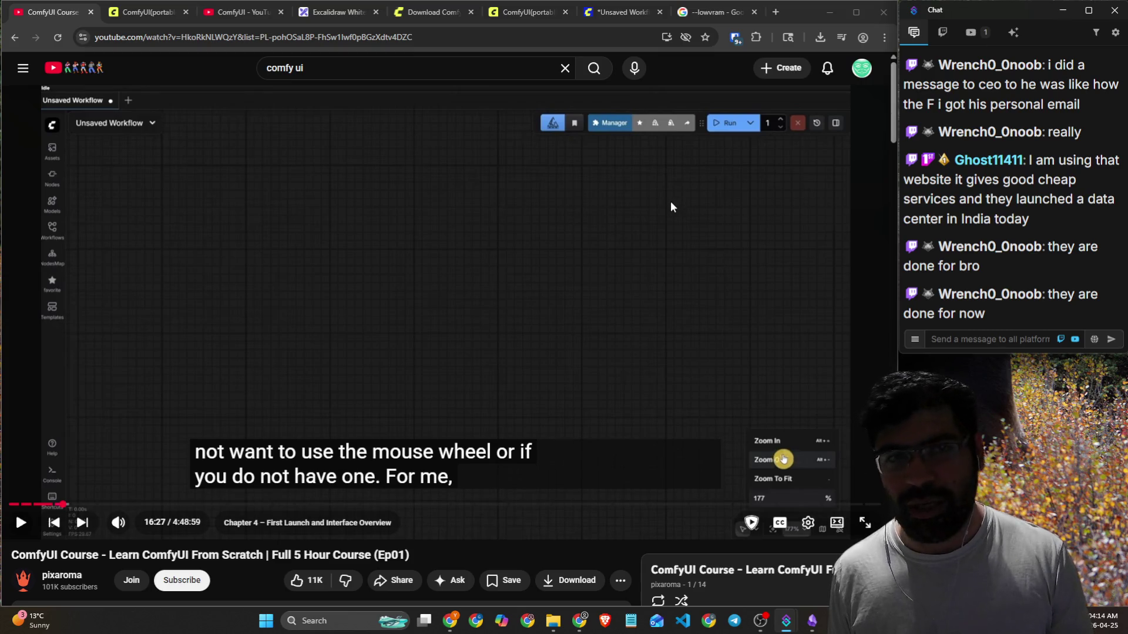
click(553, 621)
drag(431, 77, 0, 76)
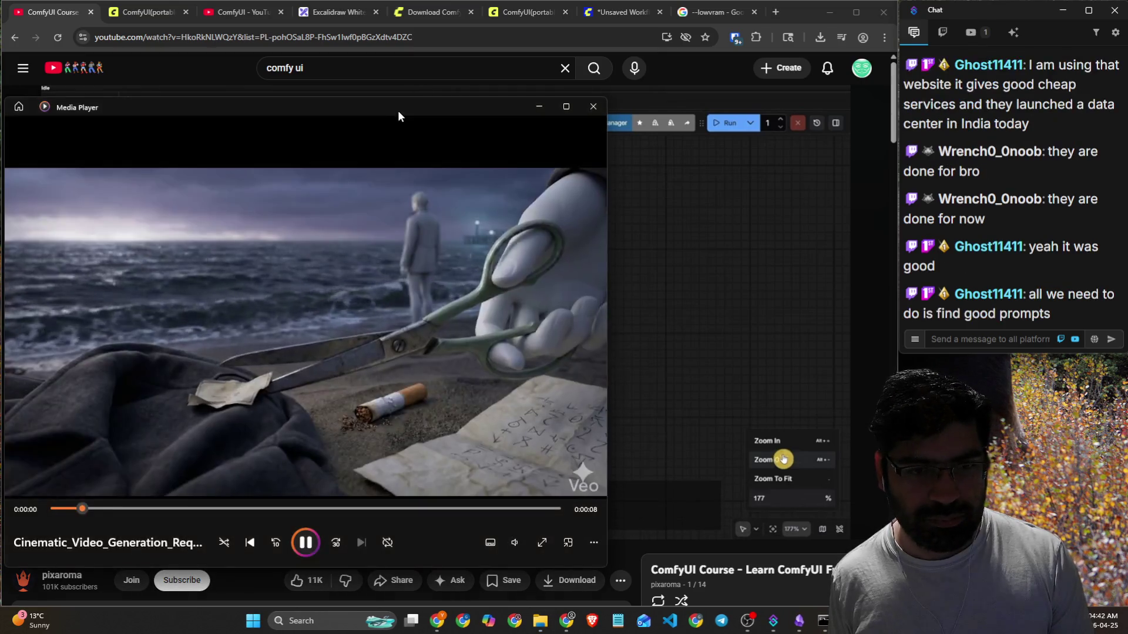
drag(397, 110, 522, 94)
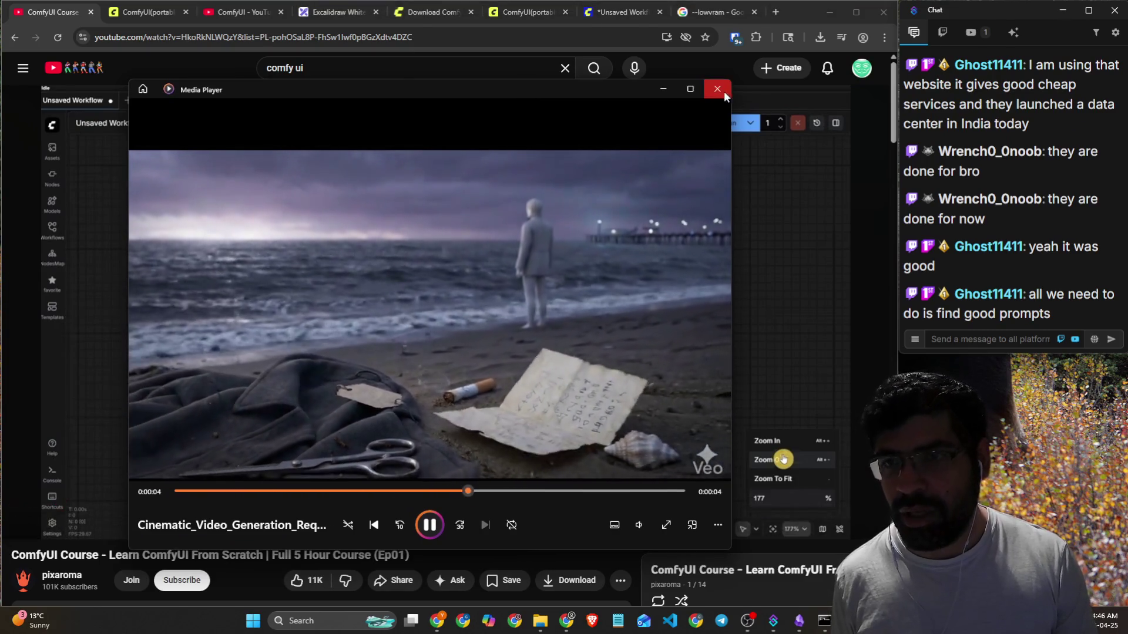
click(721, 90)
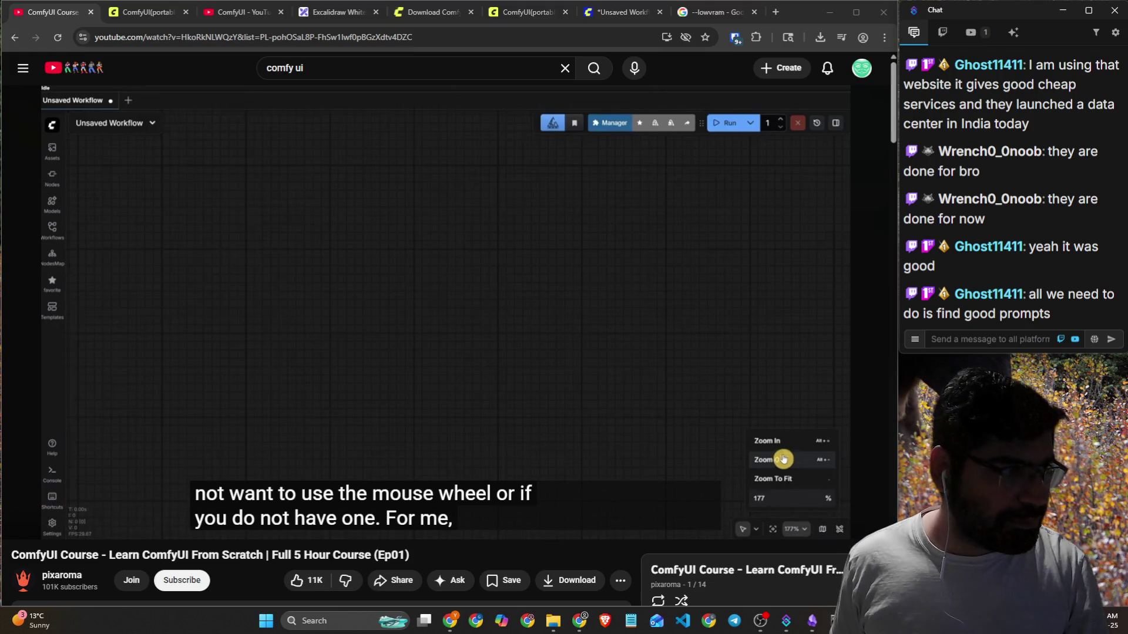
key(alt+Tab)
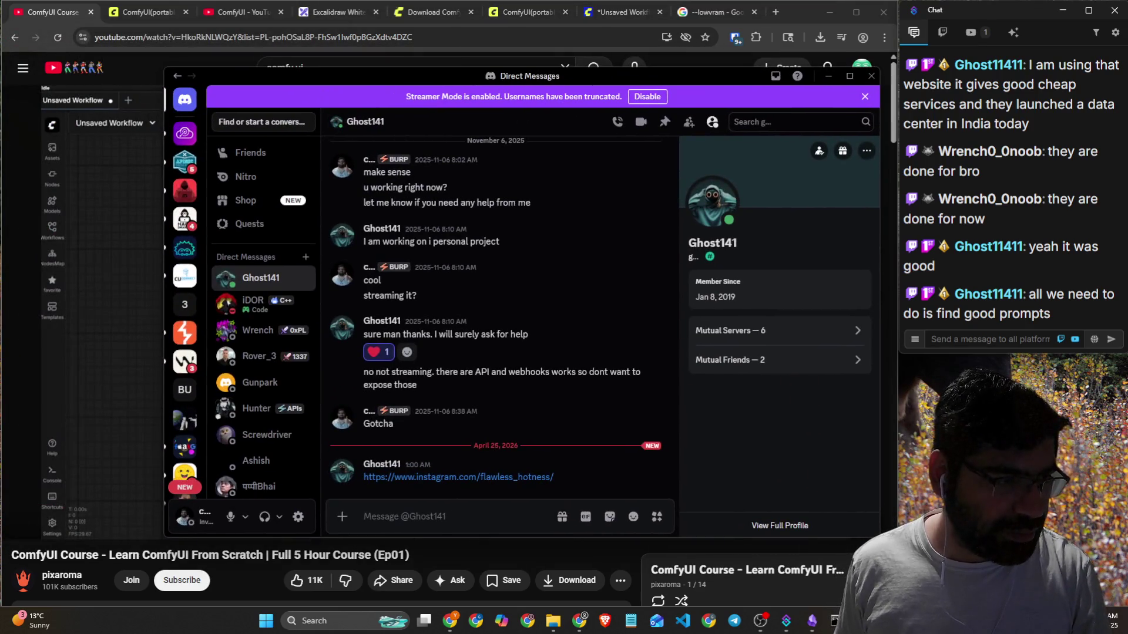
Send Cinematic_Video_Generation_Request.mp4 in the DM, then move Discord out of the way.
drag(217, 470, 582, 480)
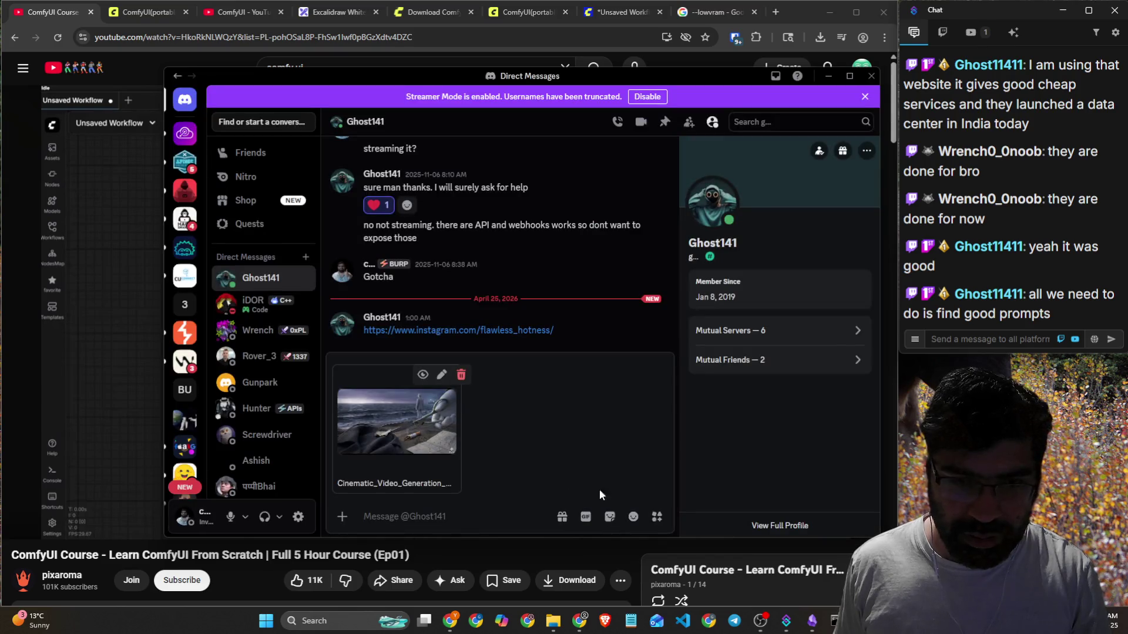
click(513, 512)
key(Return)
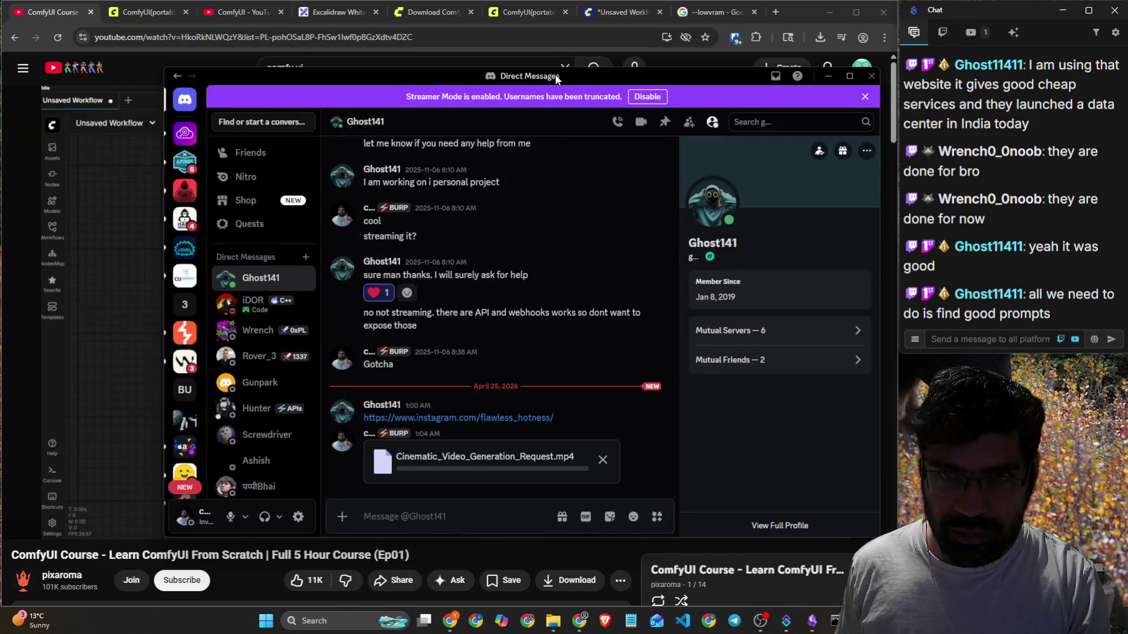
drag(579, 76, 0, 125)
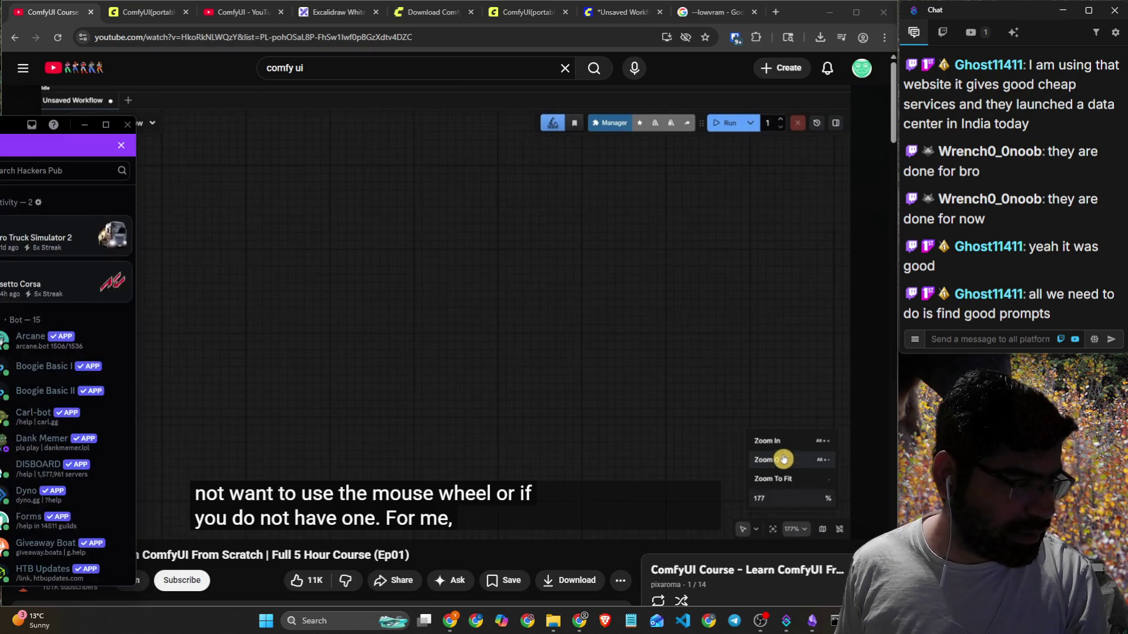
drag(0, 124, 0, 458)
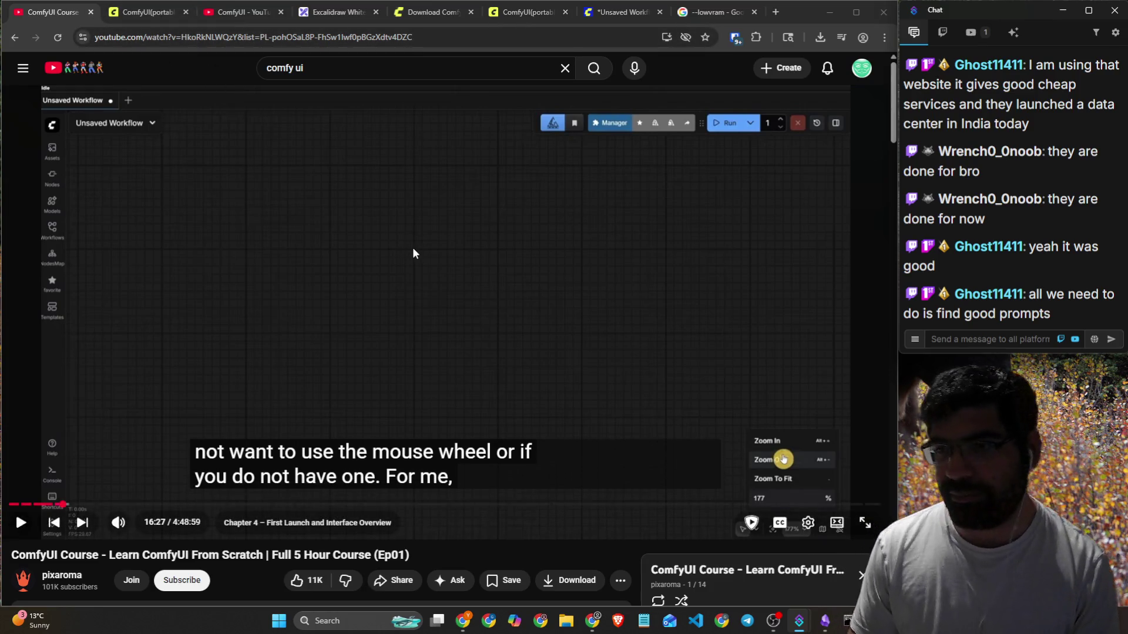
Play the course until the theme explanation, pause, and switch to the local ComfyUI tab.
click(418, 242)
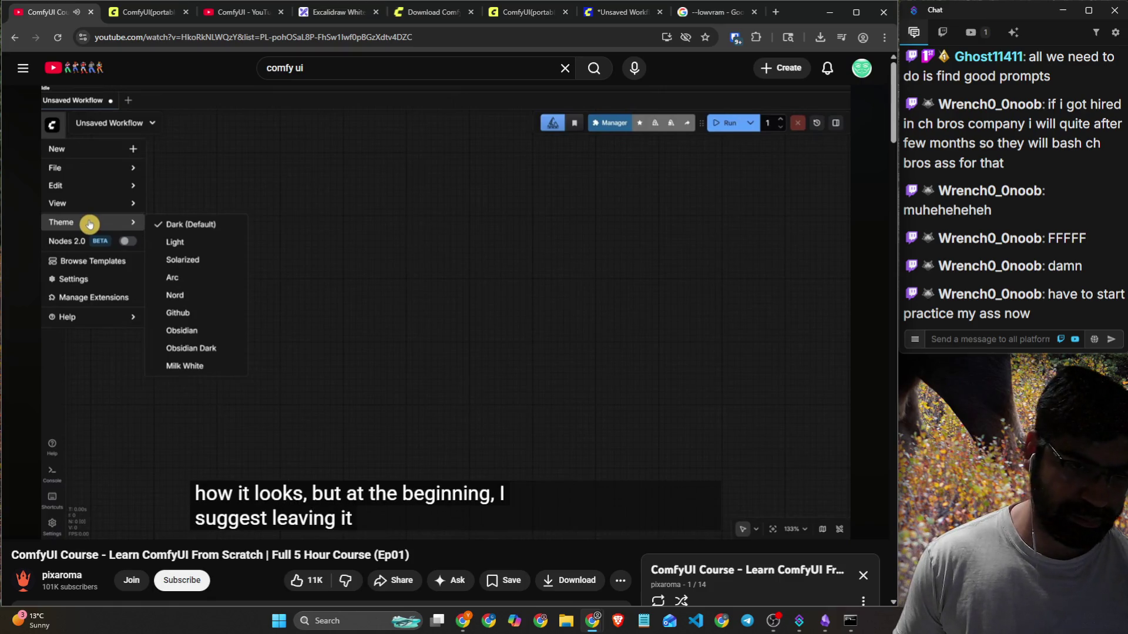
click(629, 217)
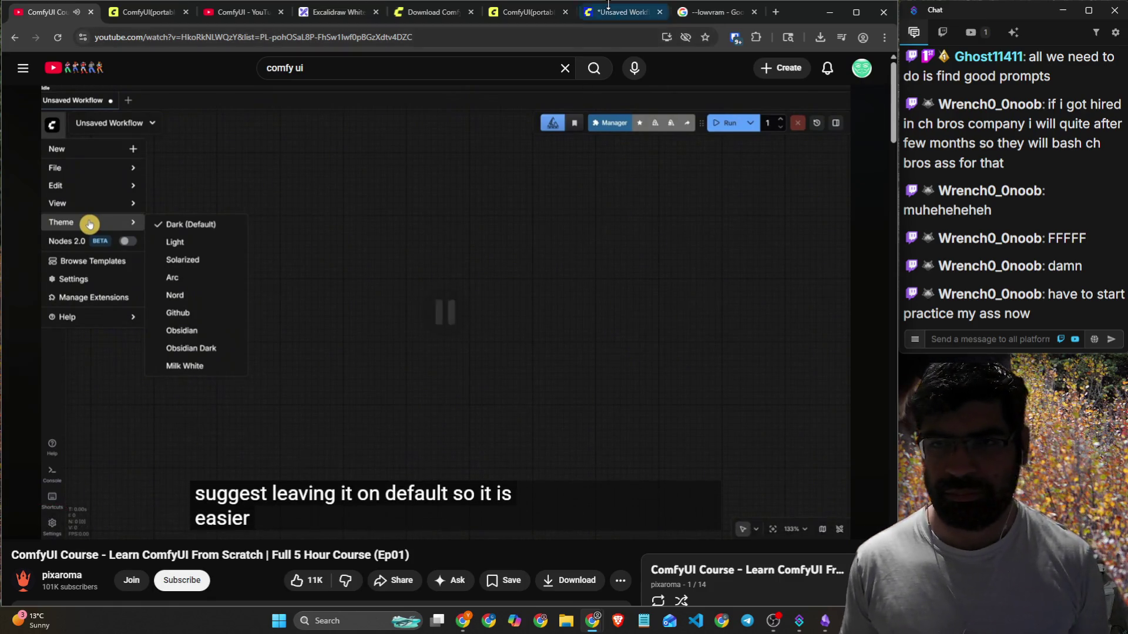
click(608, 6)
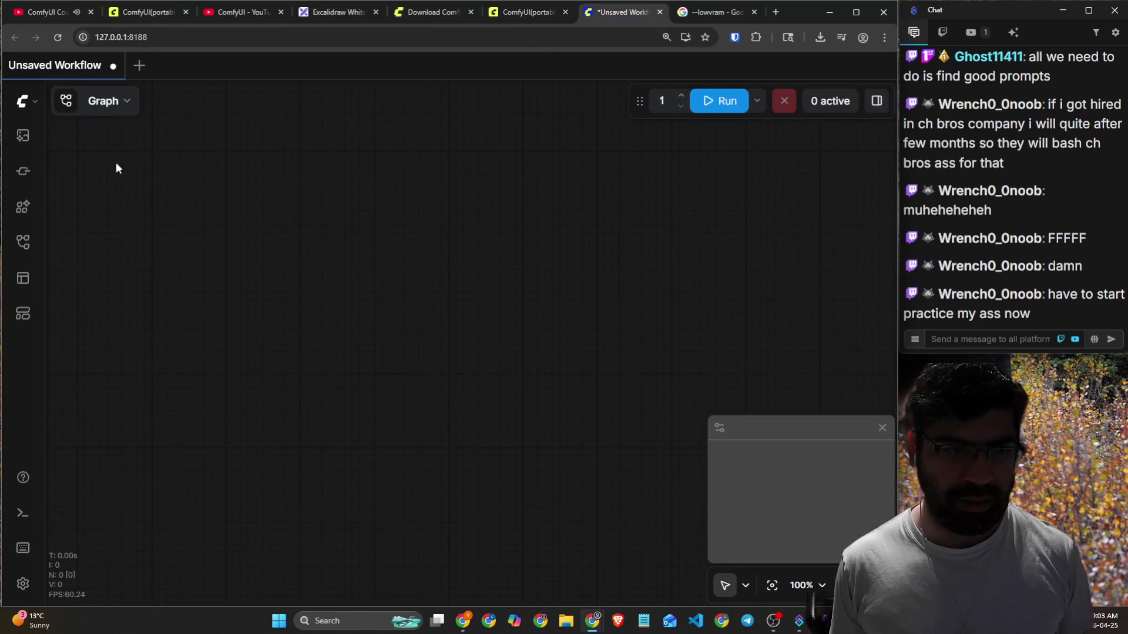
Cycle through the Light, Solarized, Arc, Nord and Github themes, then Dark (Default).
click(25, 111)
mouse_move(93, 252)
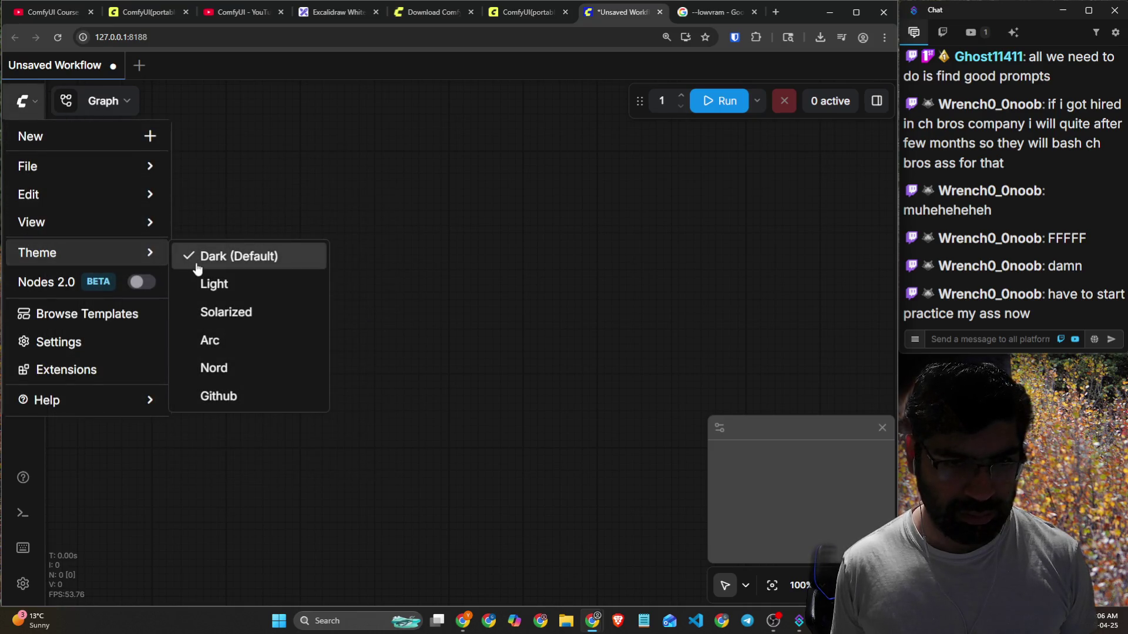
click(213, 285)
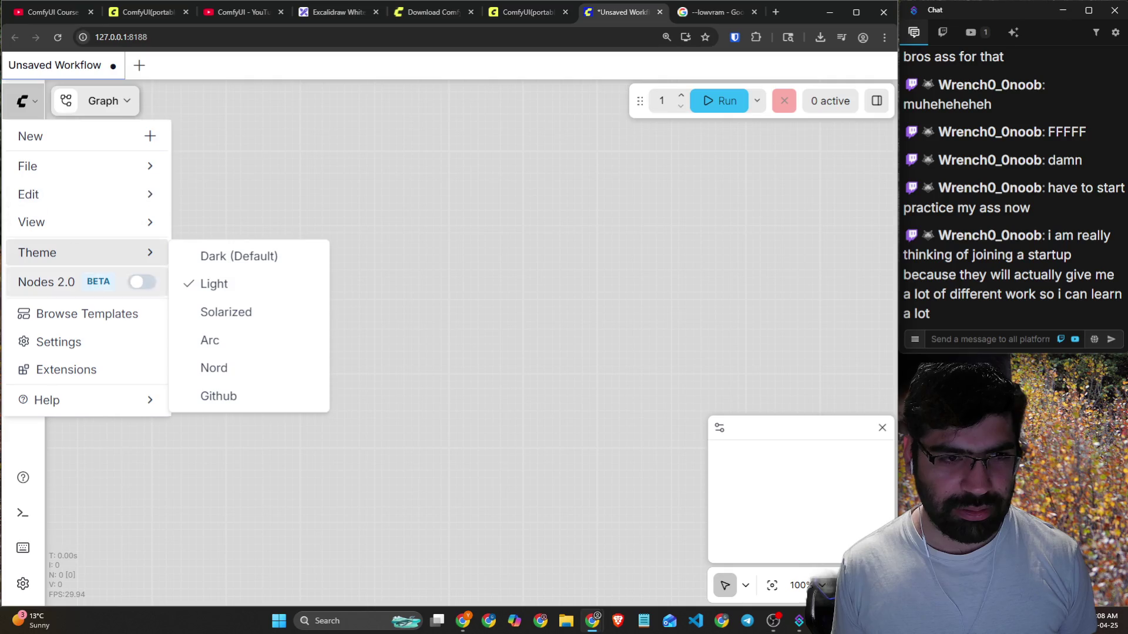
click(247, 314)
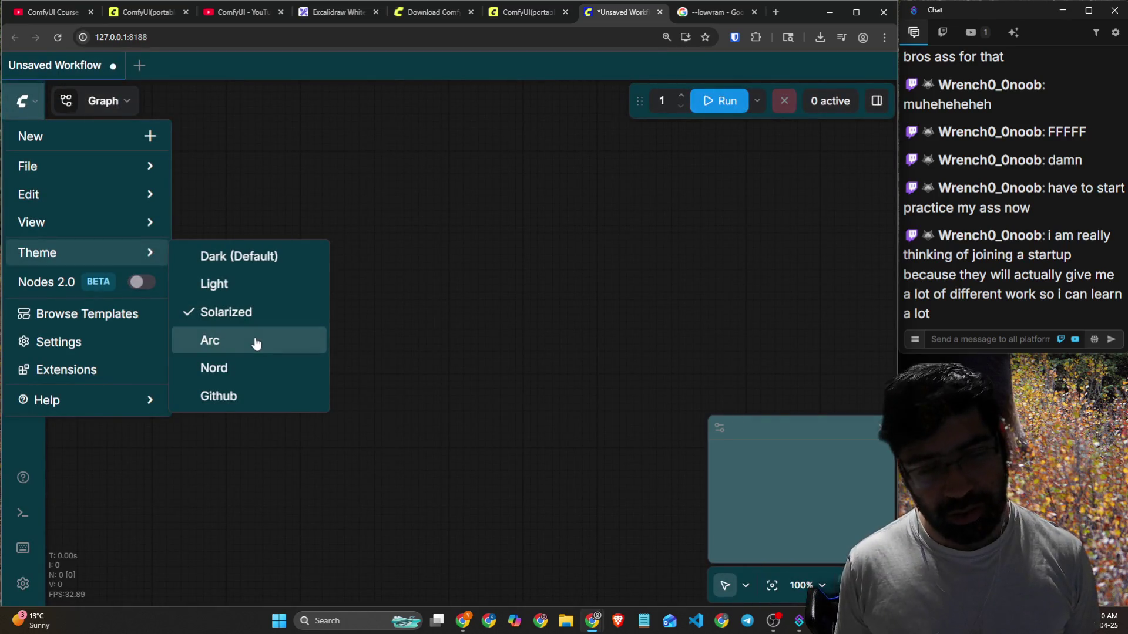
click(256, 343)
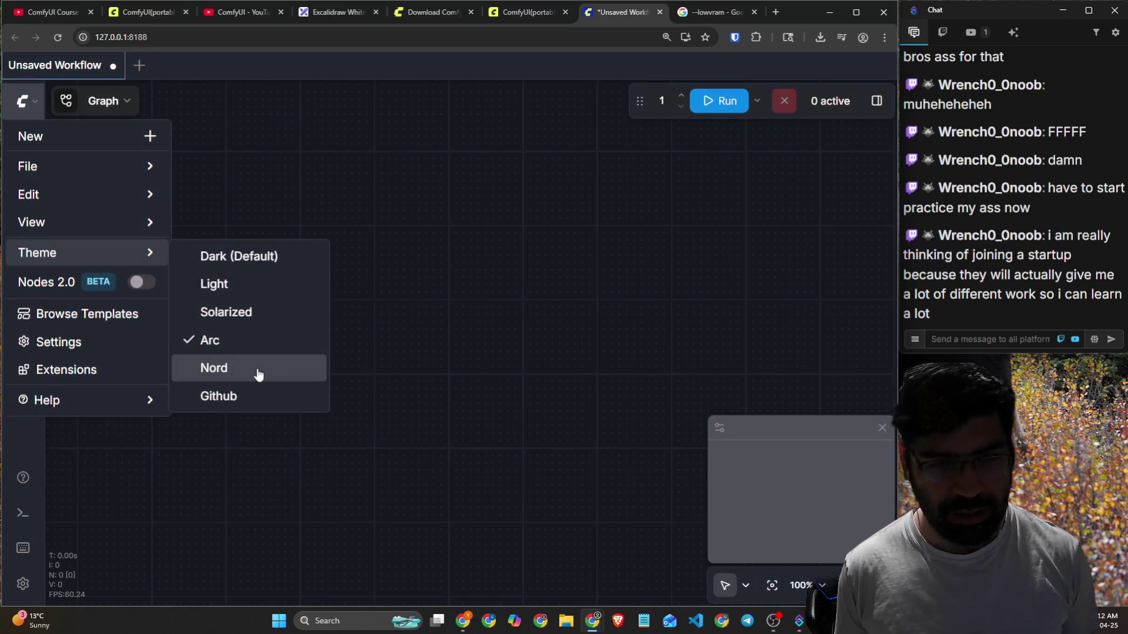
click(259, 373)
click(254, 396)
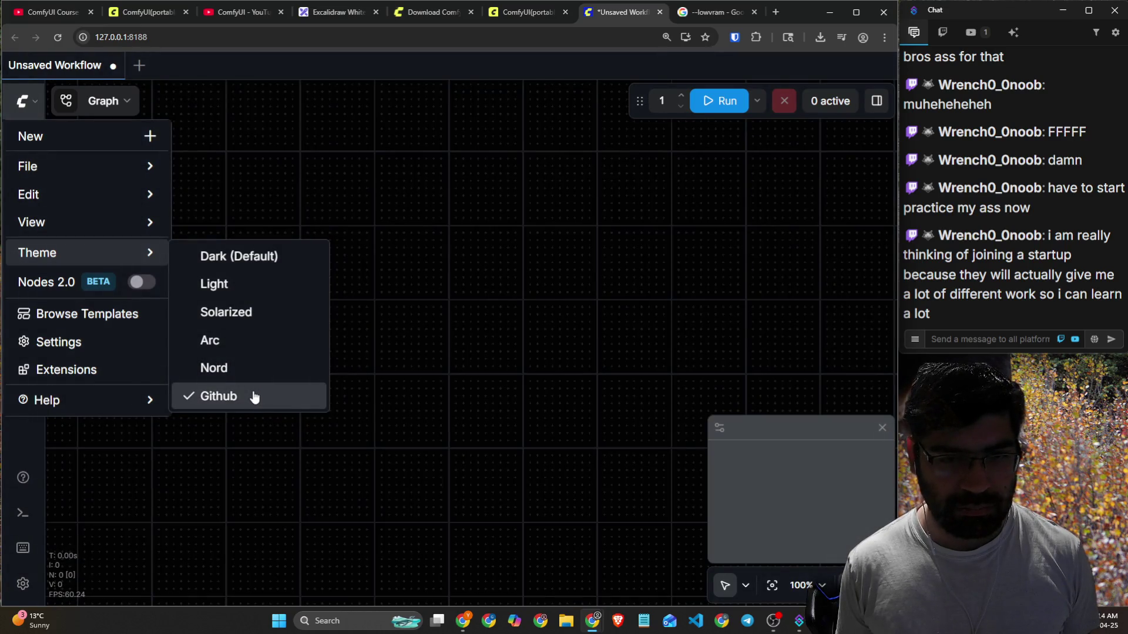
click(247, 256)
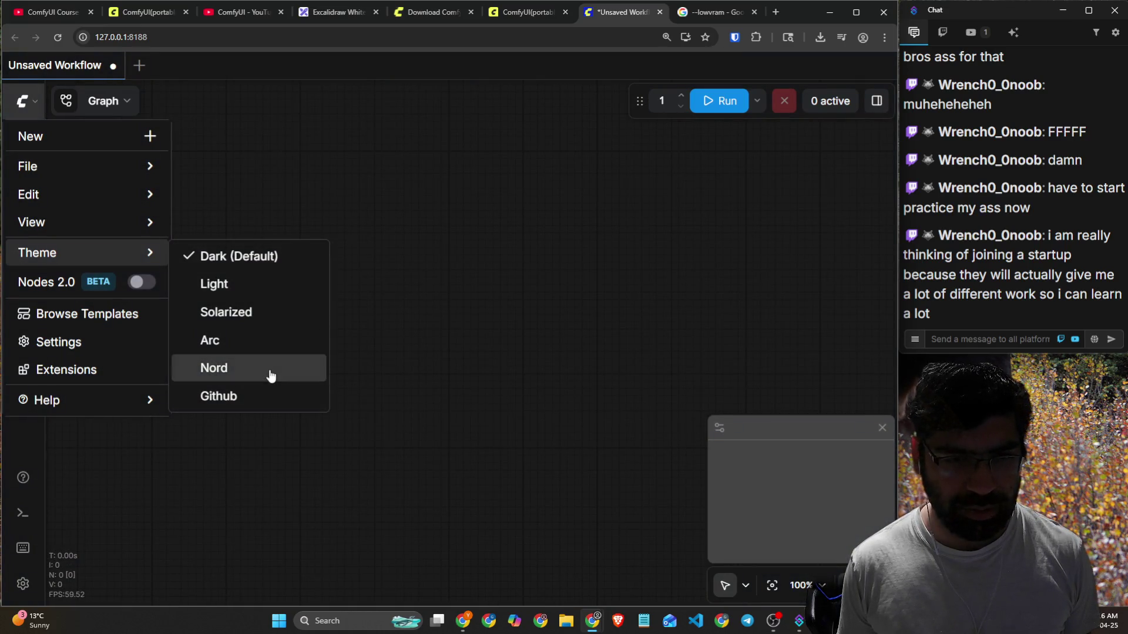
Try Nord, Arc, Solarized, Github and Light again, settling on Dark (Default).
click(270, 375)
click(266, 341)
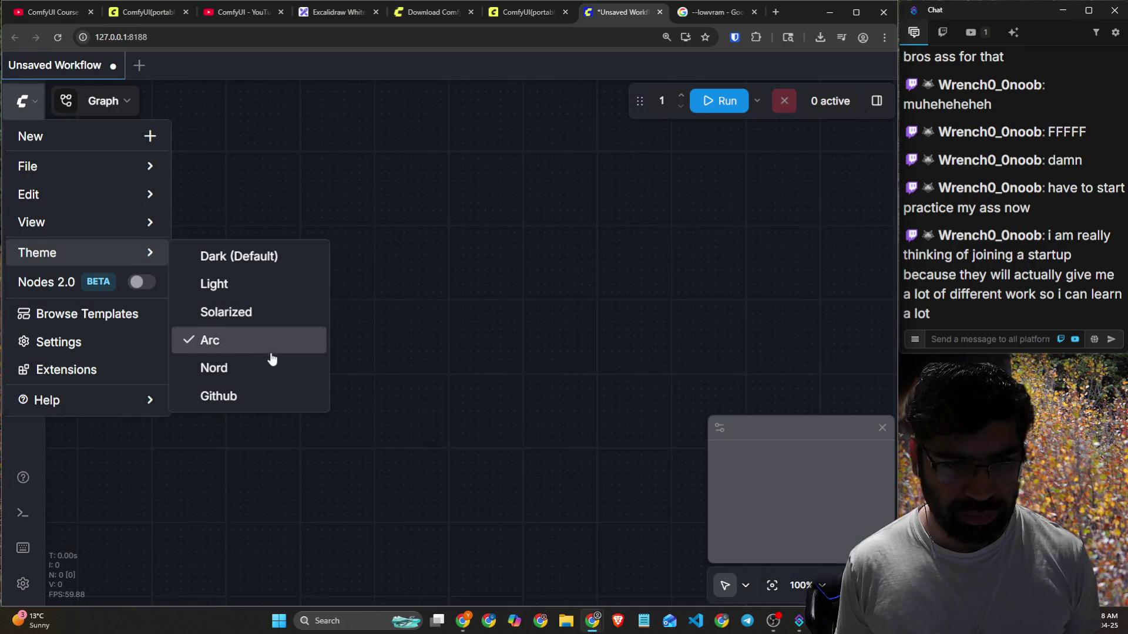
click(257, 313)
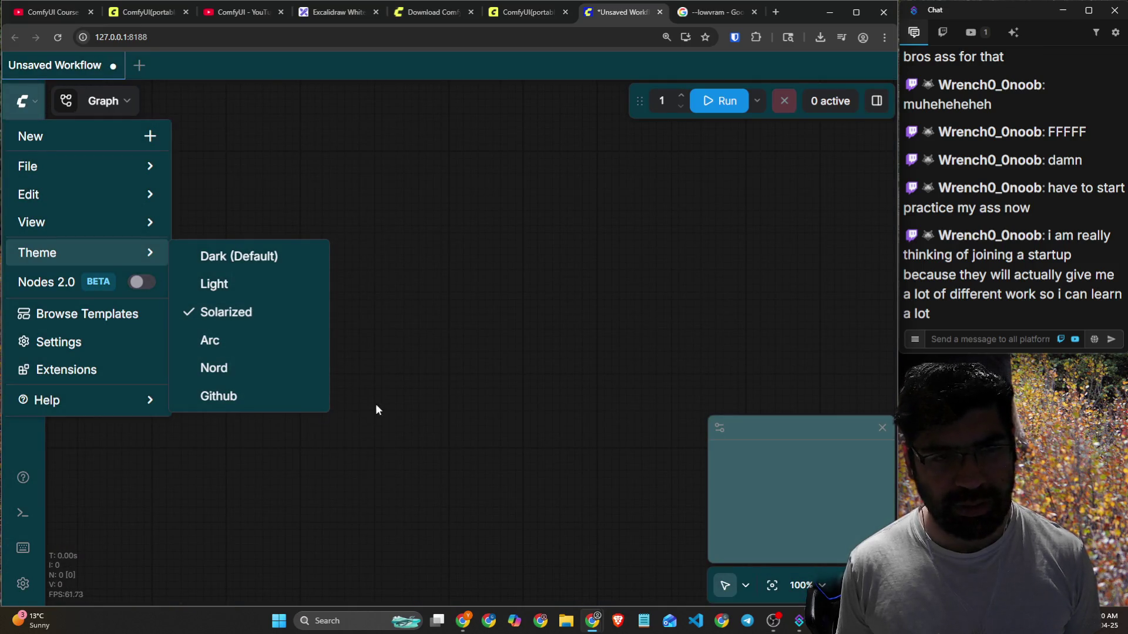
click(293, 402)
click(282, 371)
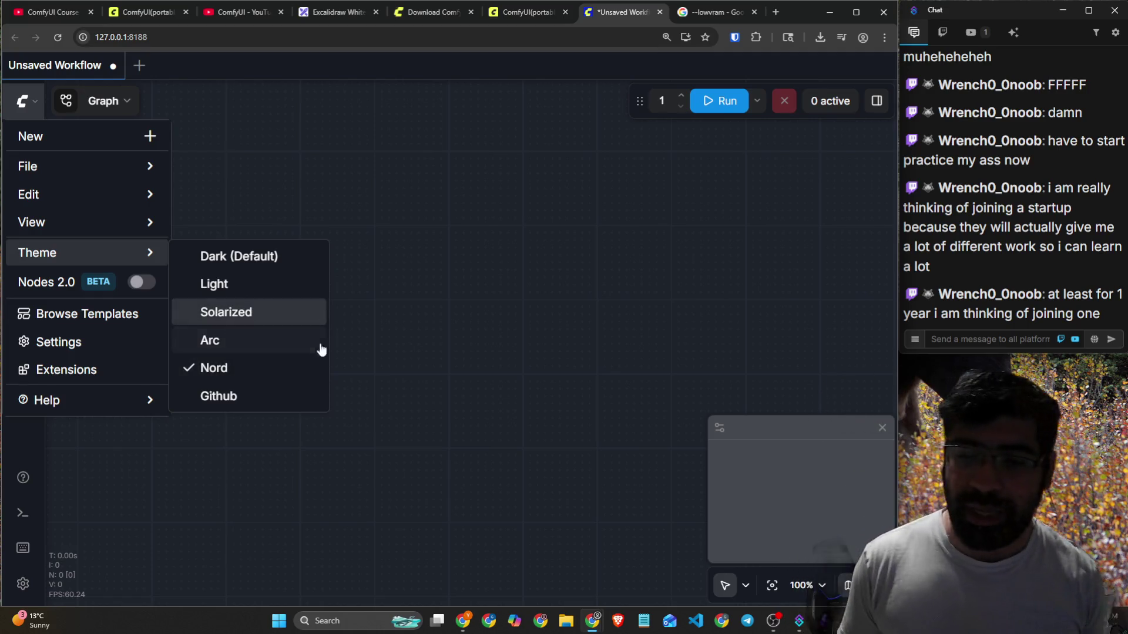
click(284, 344)
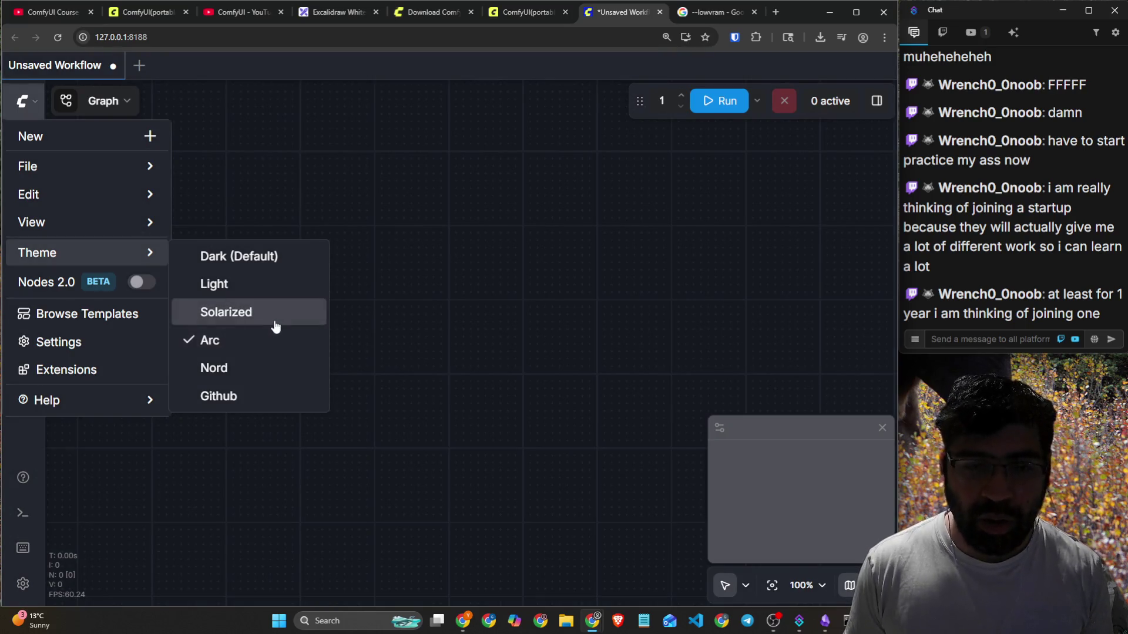
click(275, 325)
click(270, 286)
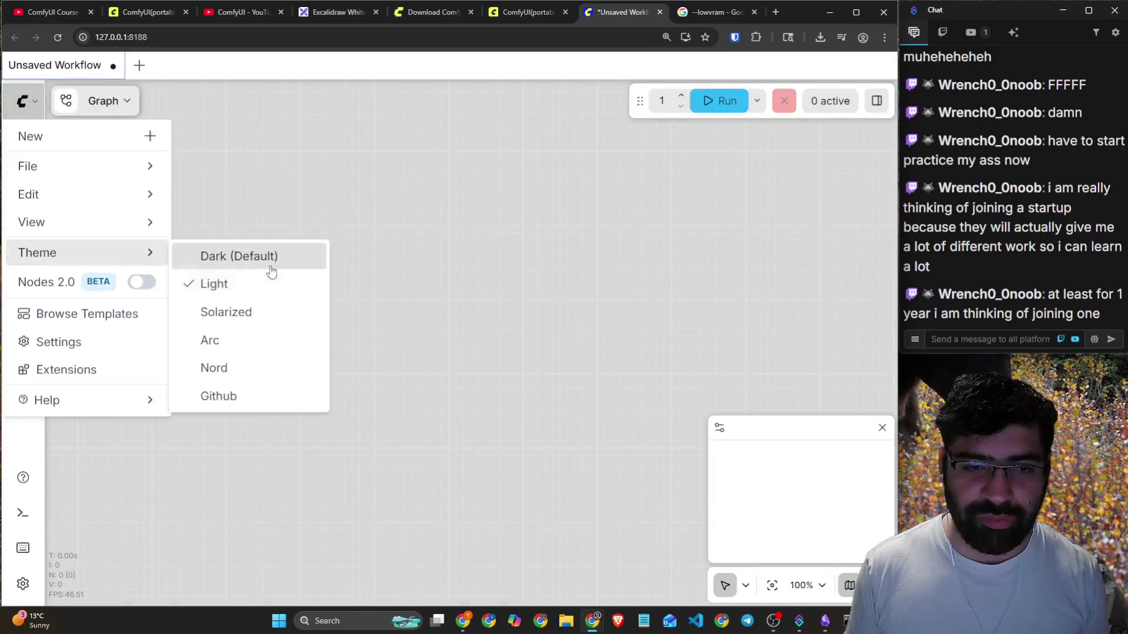
click(272, 267)
click(477, 327)
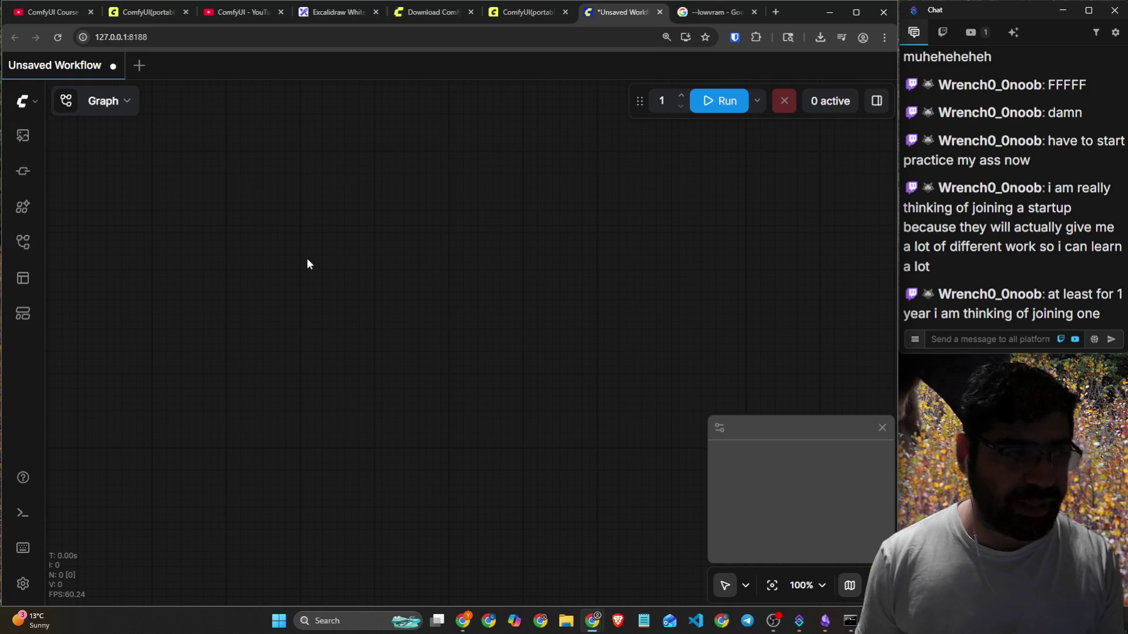
Switch over to the ComfyUI portable documentation page.
key(alt)
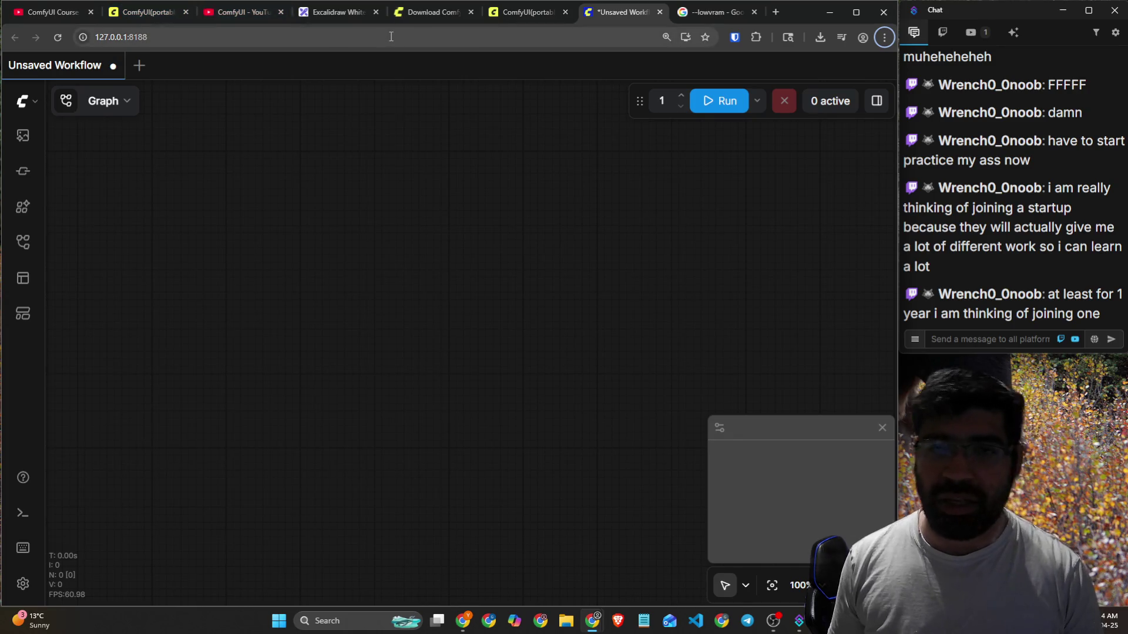
key(alt+Tab)
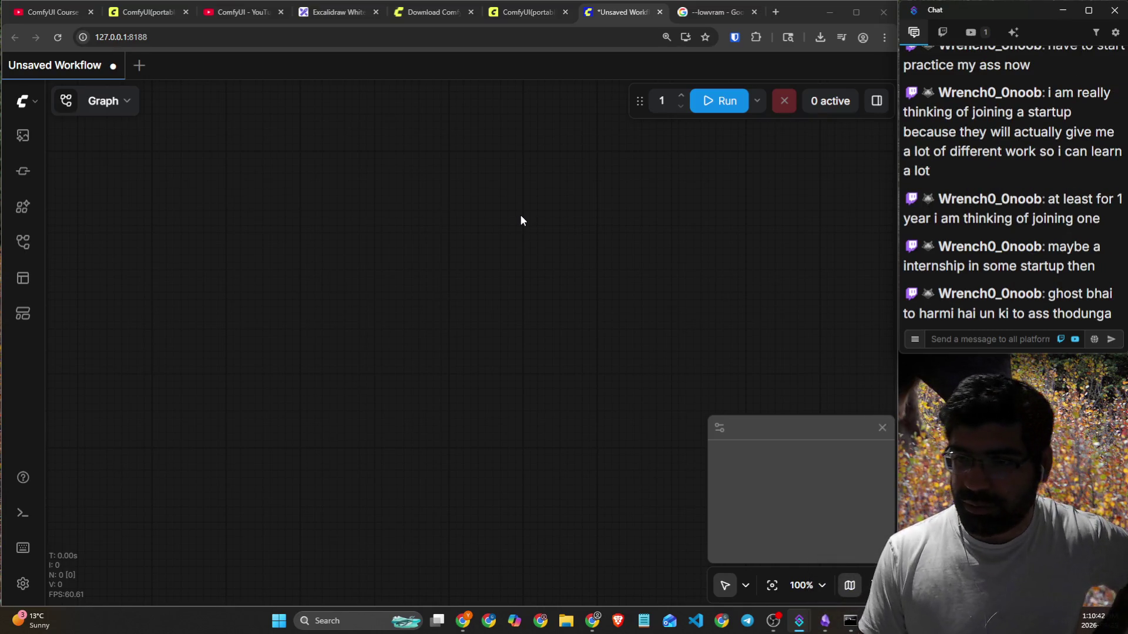
click(136, 12)
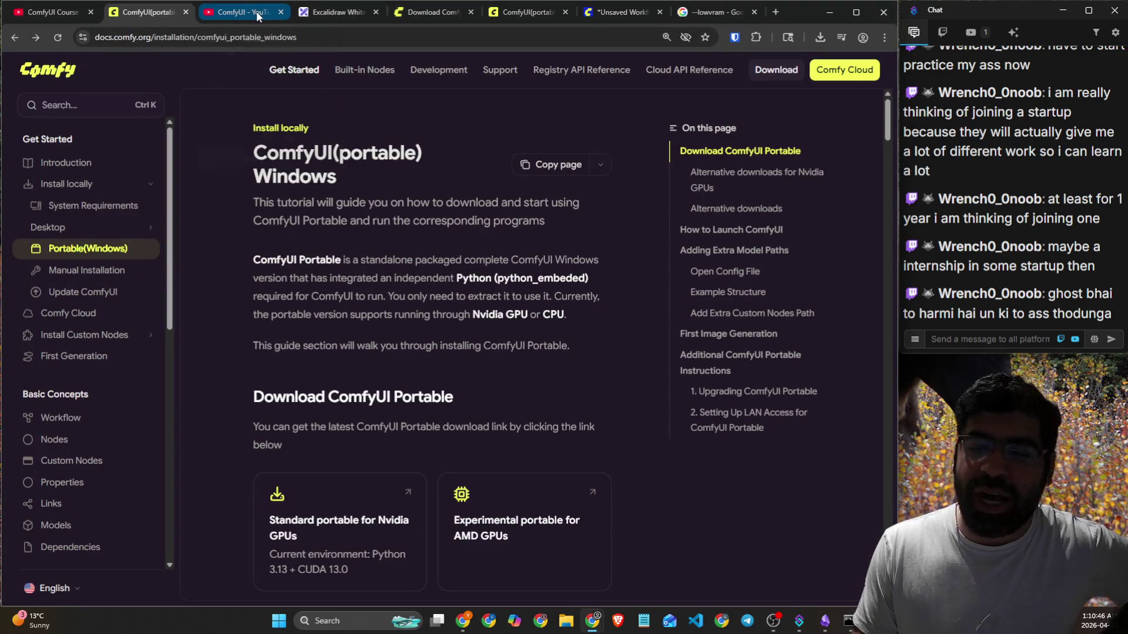
Return to the ComfyUI Course video and replay the last 5 seconds.
click(52, 12)
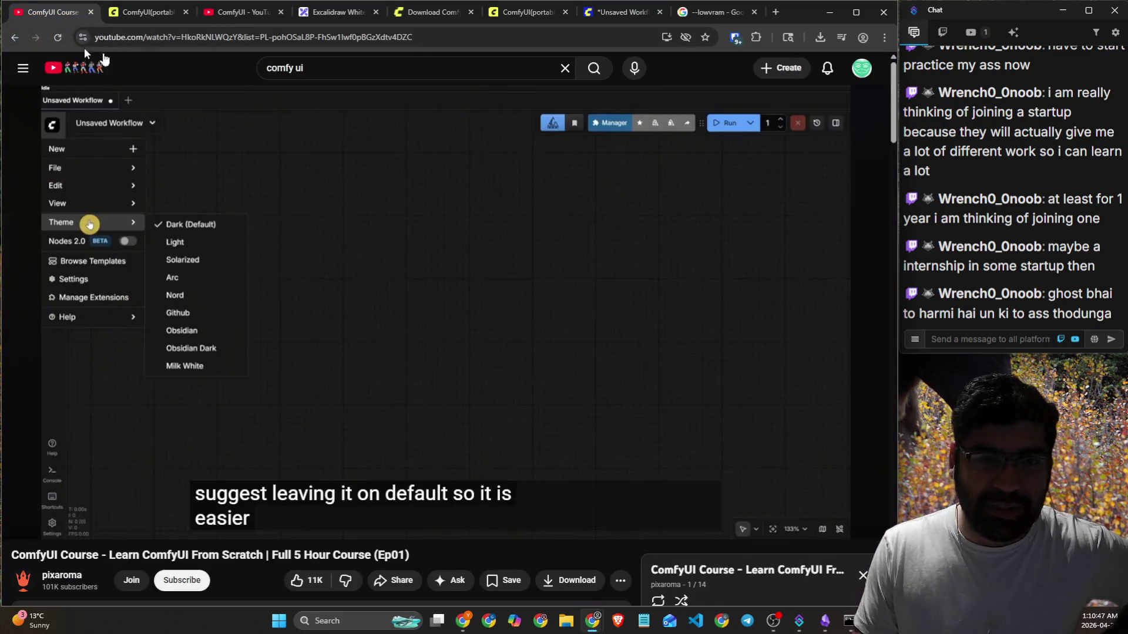
click(541, 235)
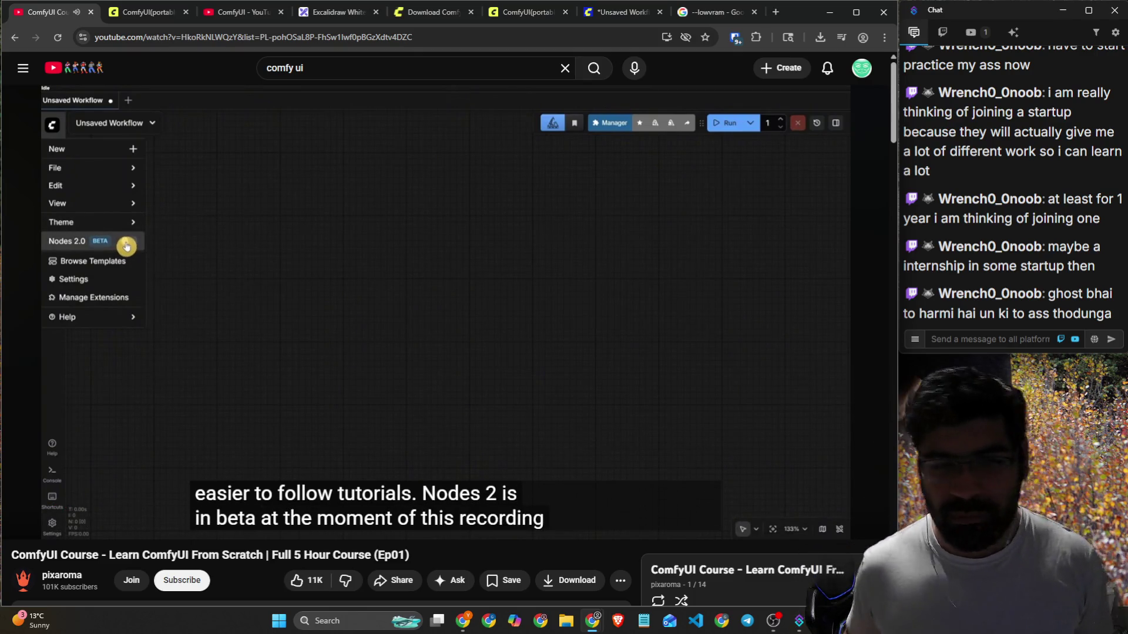
click(541, 234)
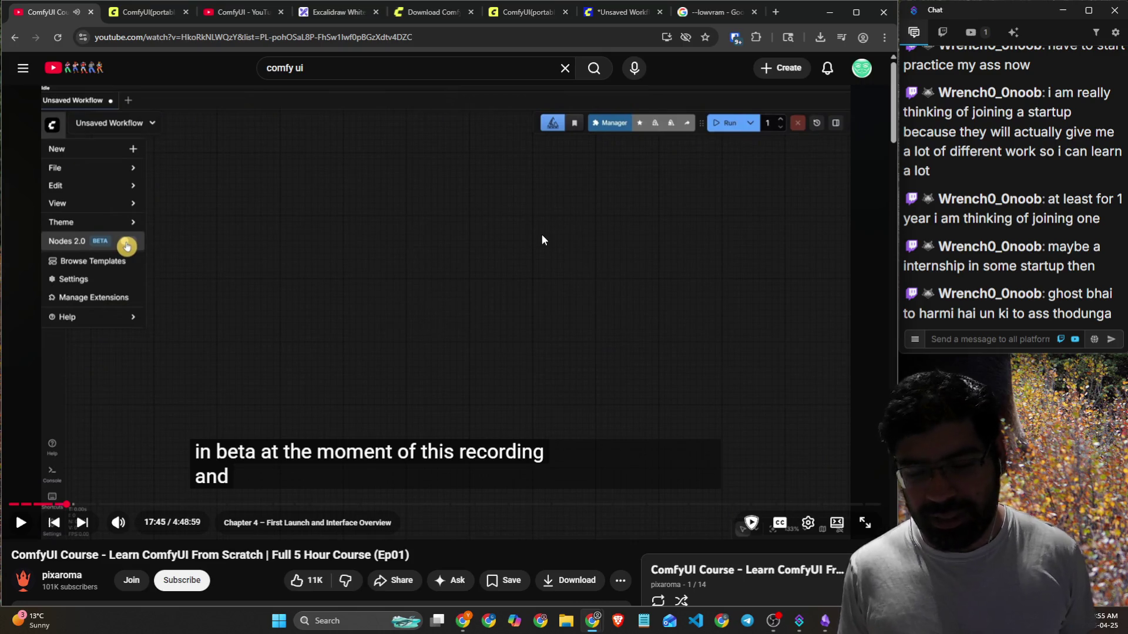
key(Left)
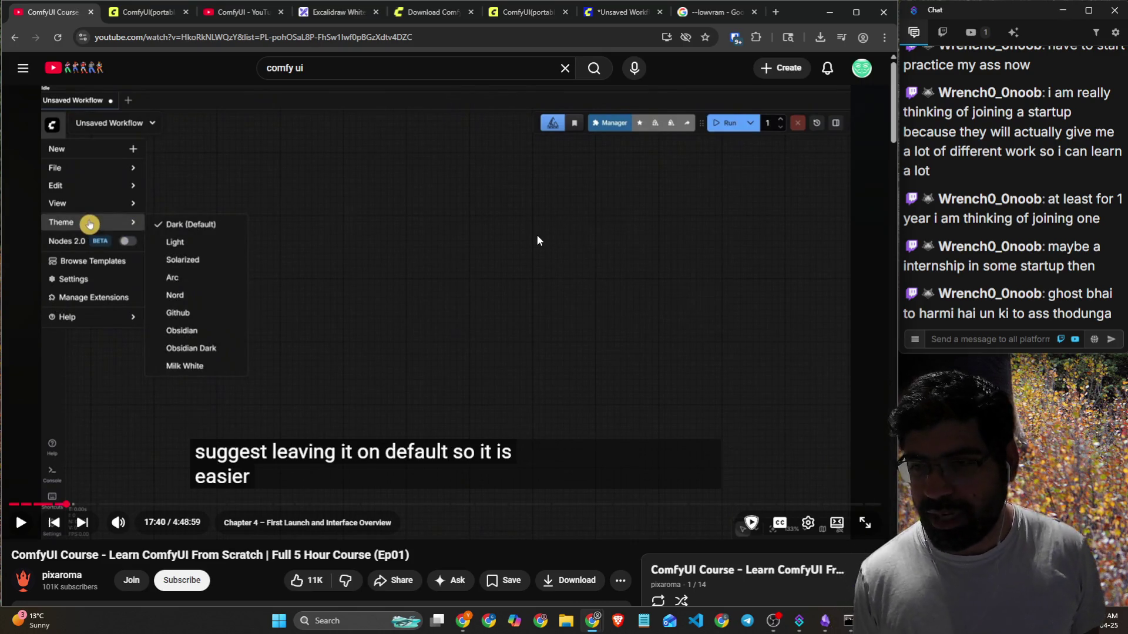
click(537, 240)
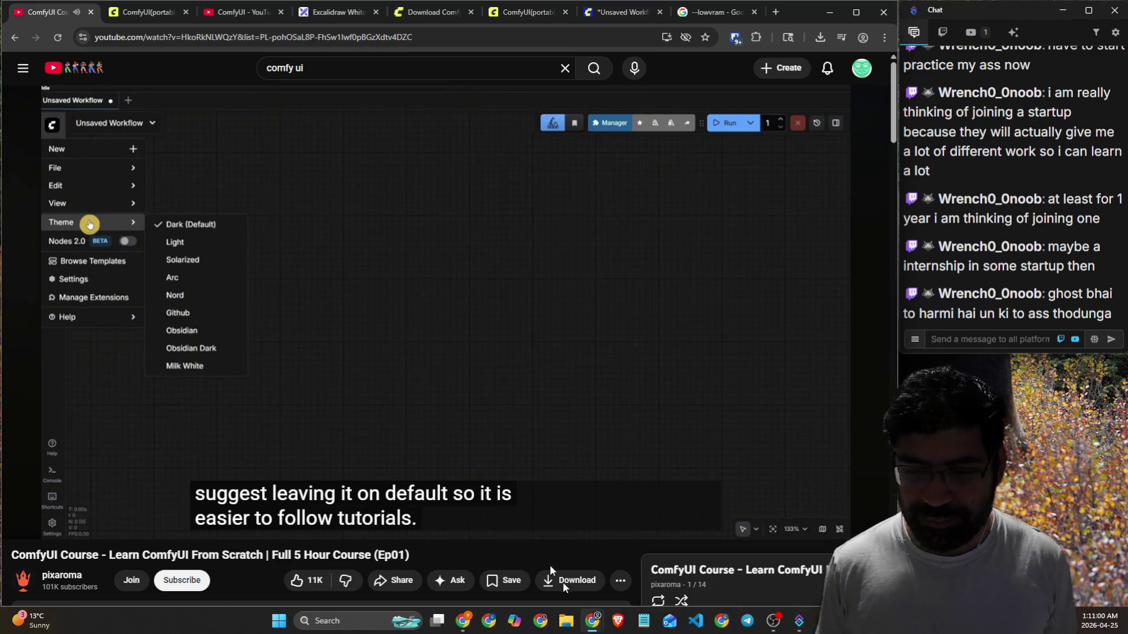
Launch Discord from Windows search.
click(337, 614)
text(d)
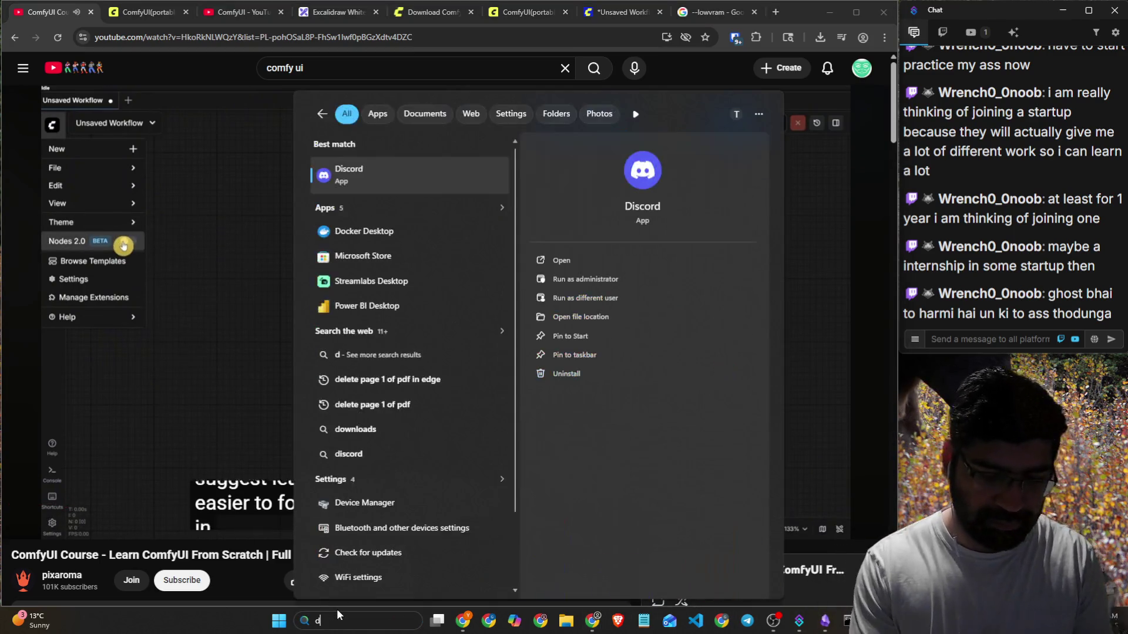
key(Return)
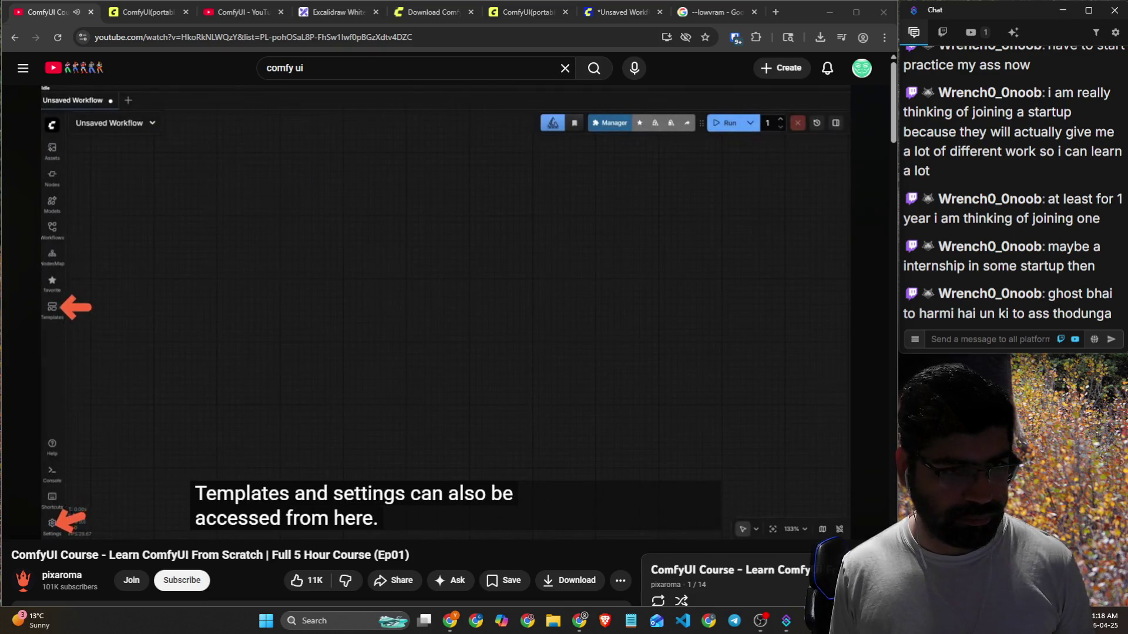
Back in the browser, pause, select a long chat message, and resume the course.
click(11, 416)
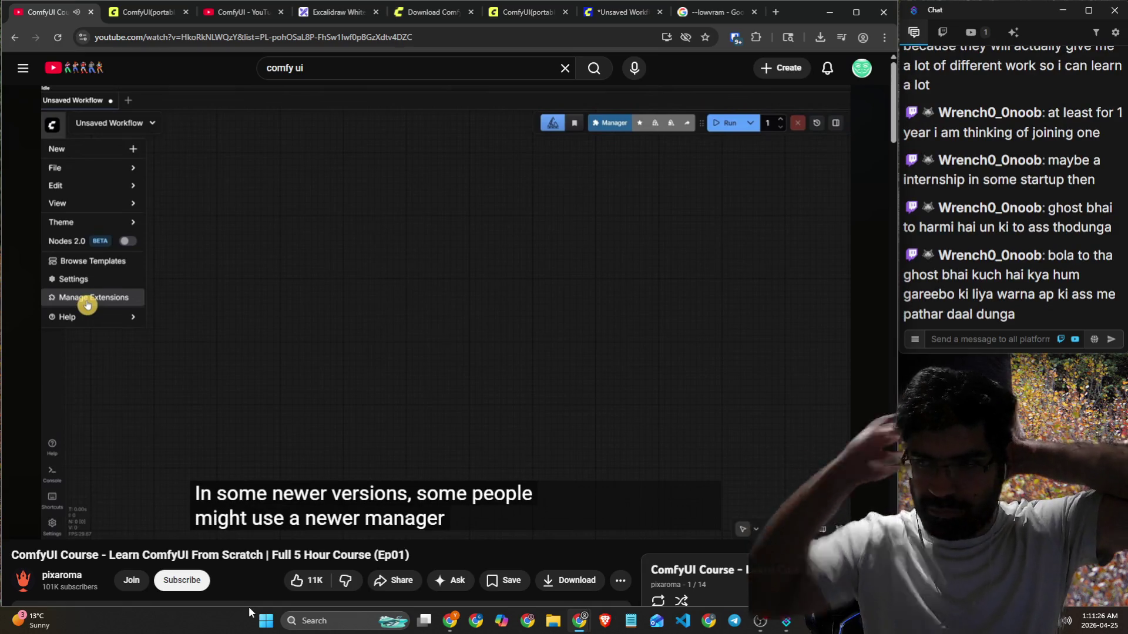
click(527, 241)
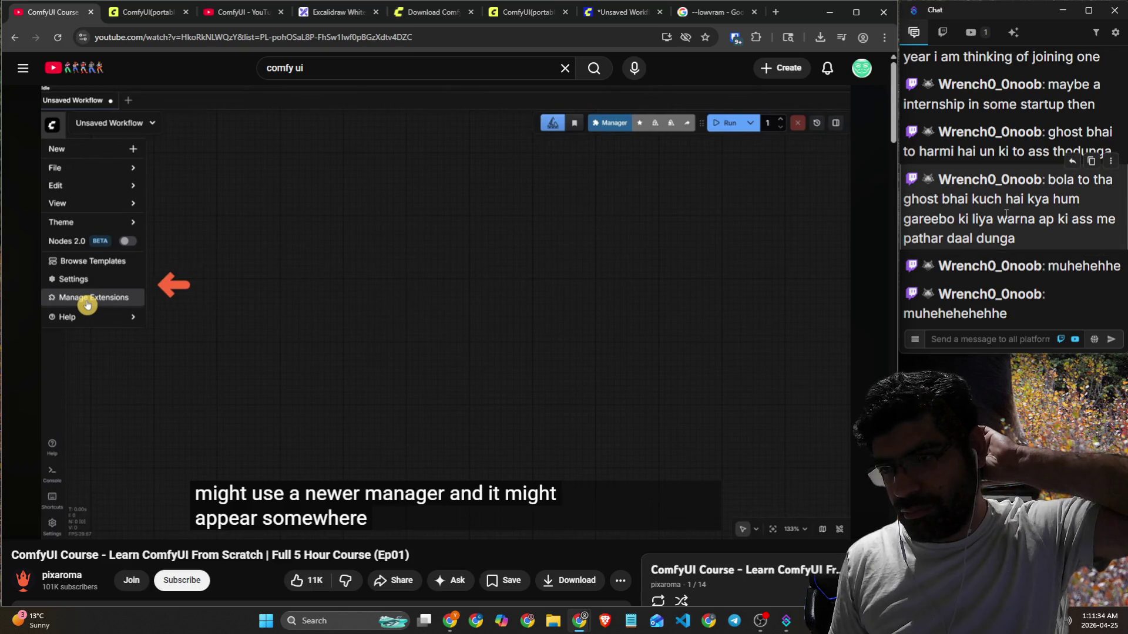
drag(1026, 234, 1053, 179)
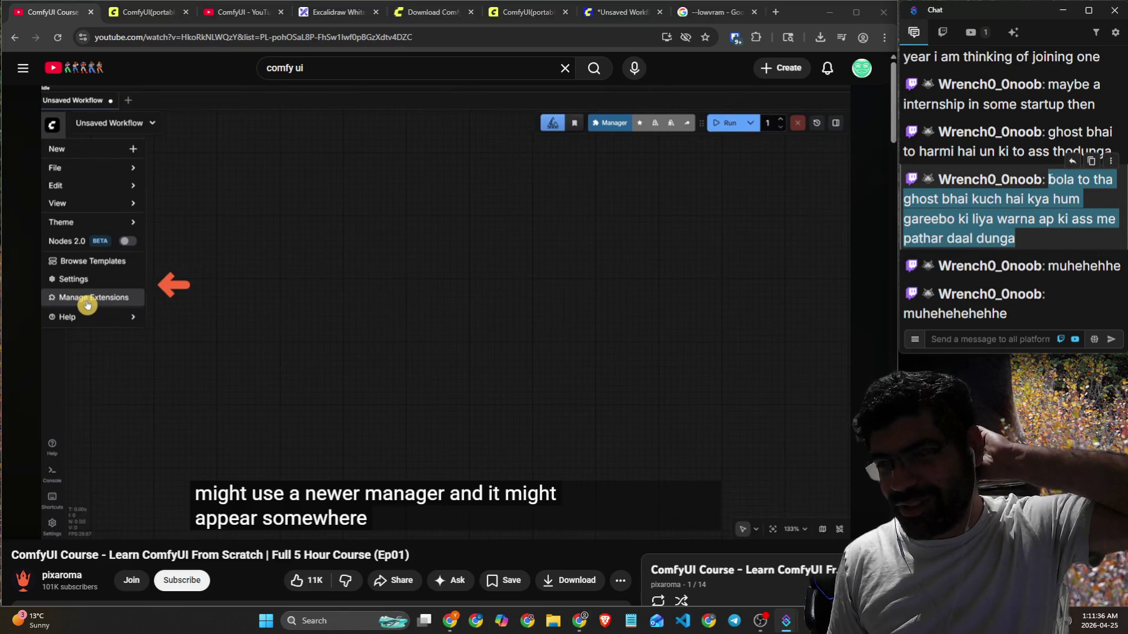
click(643, 312)
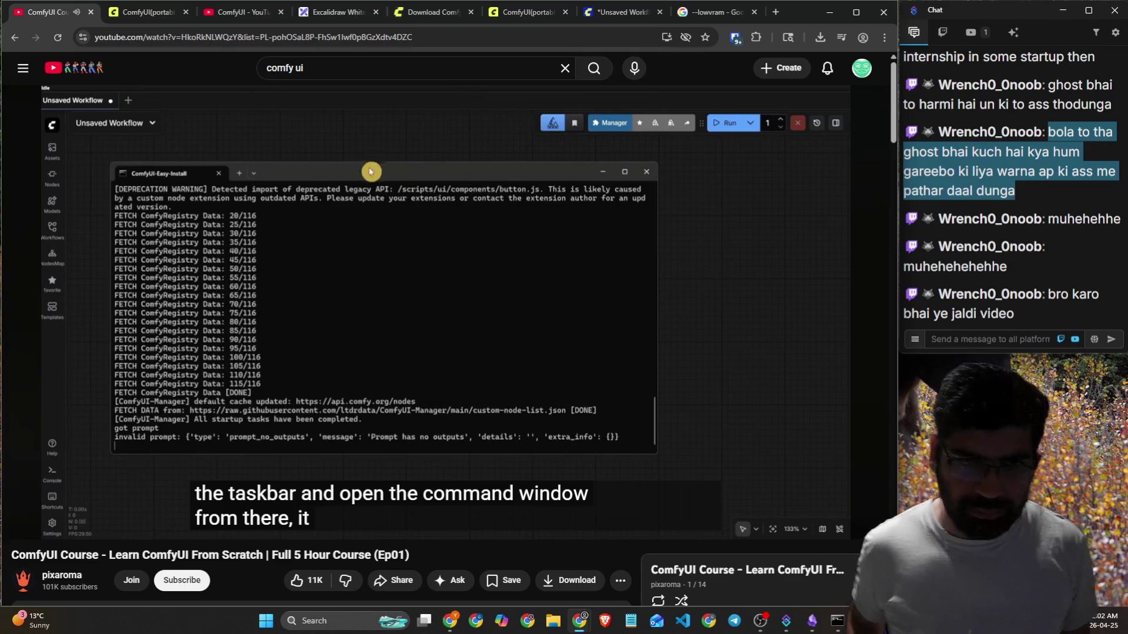
Play the course on and pause it at 19:04, the Chapter 5 intro.
click(626, 257)
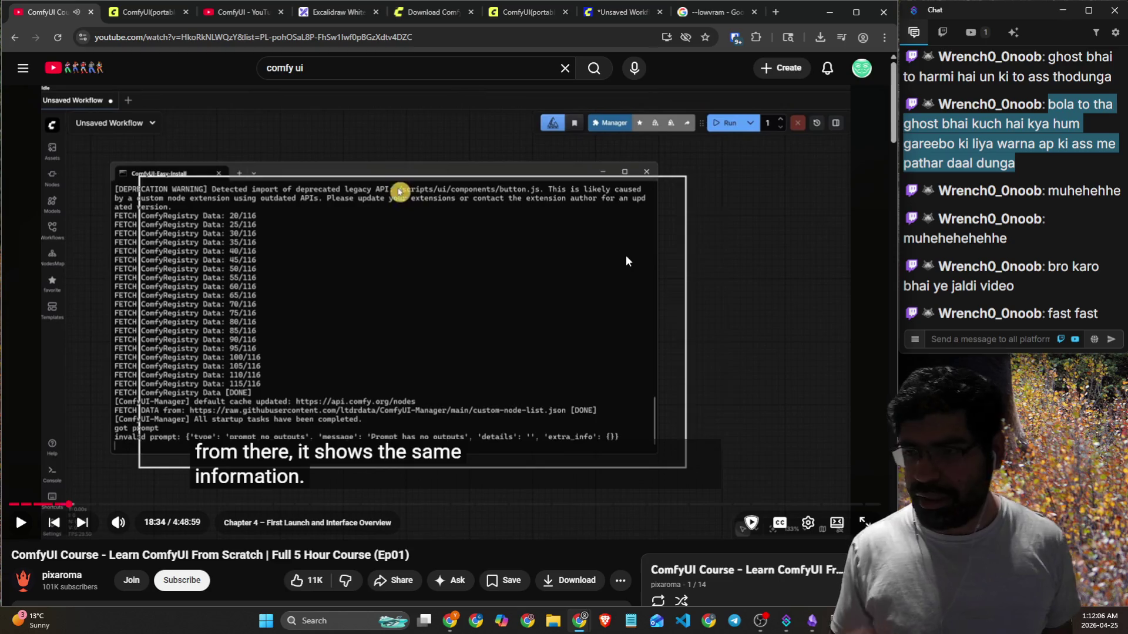
click(714, 312)
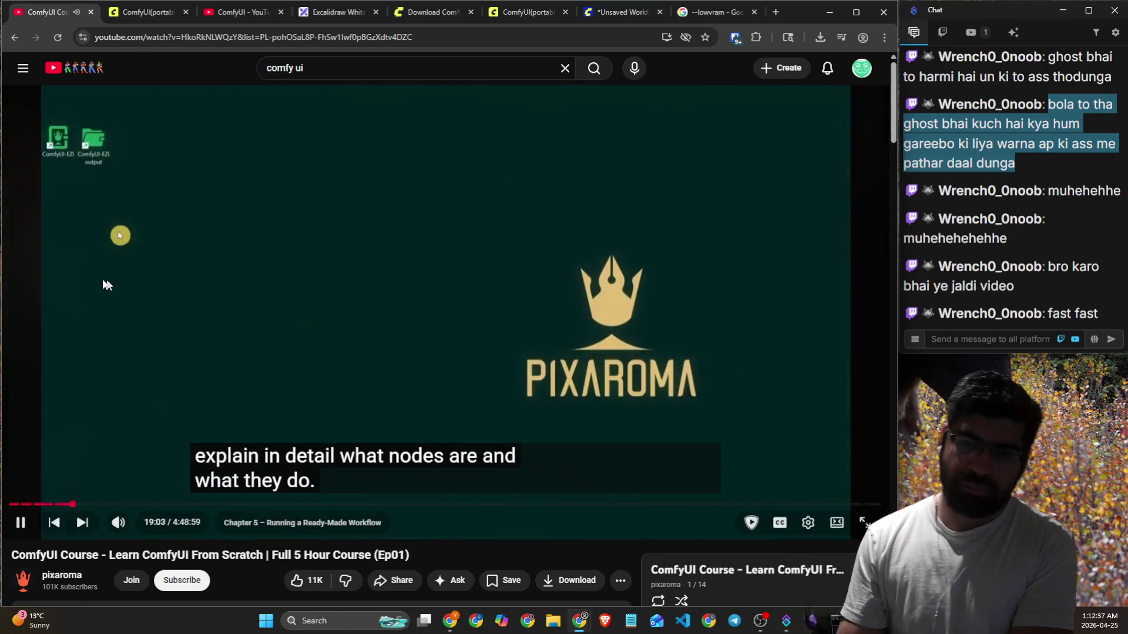
click(246, 118)
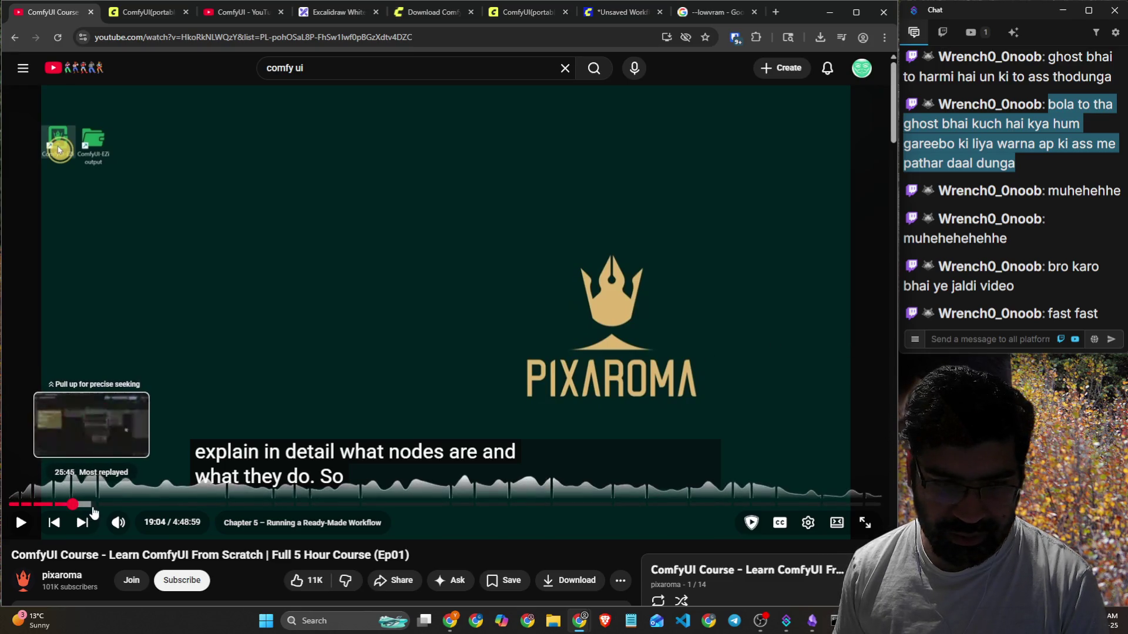
Scroll to the description's chapter list, highlight 'Running a' in Chapter 5, and scroll back up.
scroll(261, 559, down, 7)
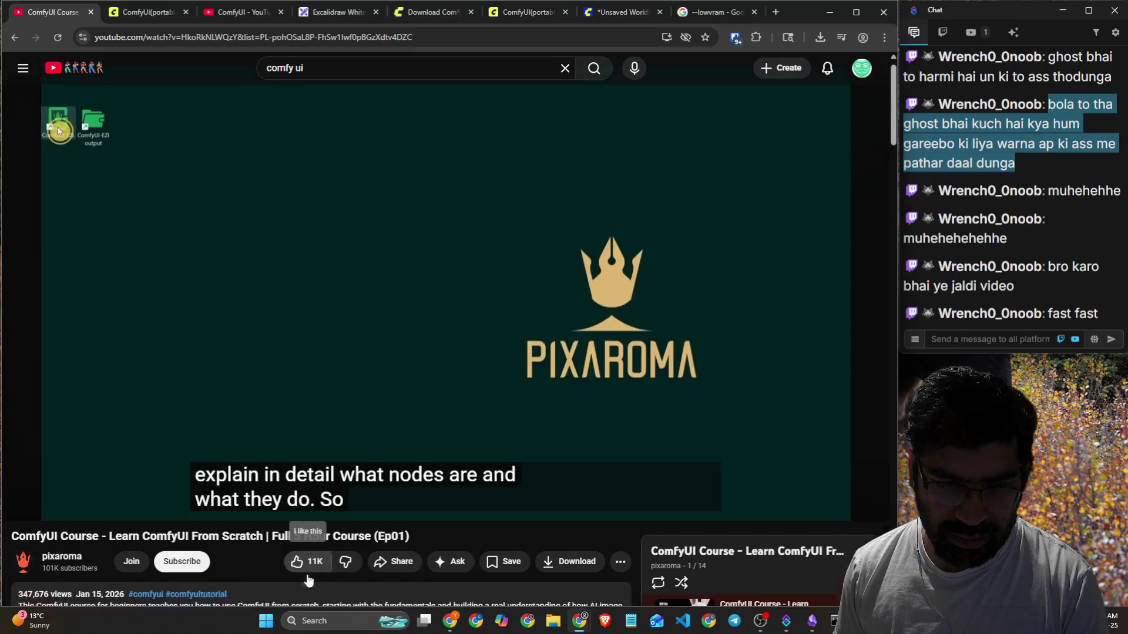
scroll(294, 517, down, 3)
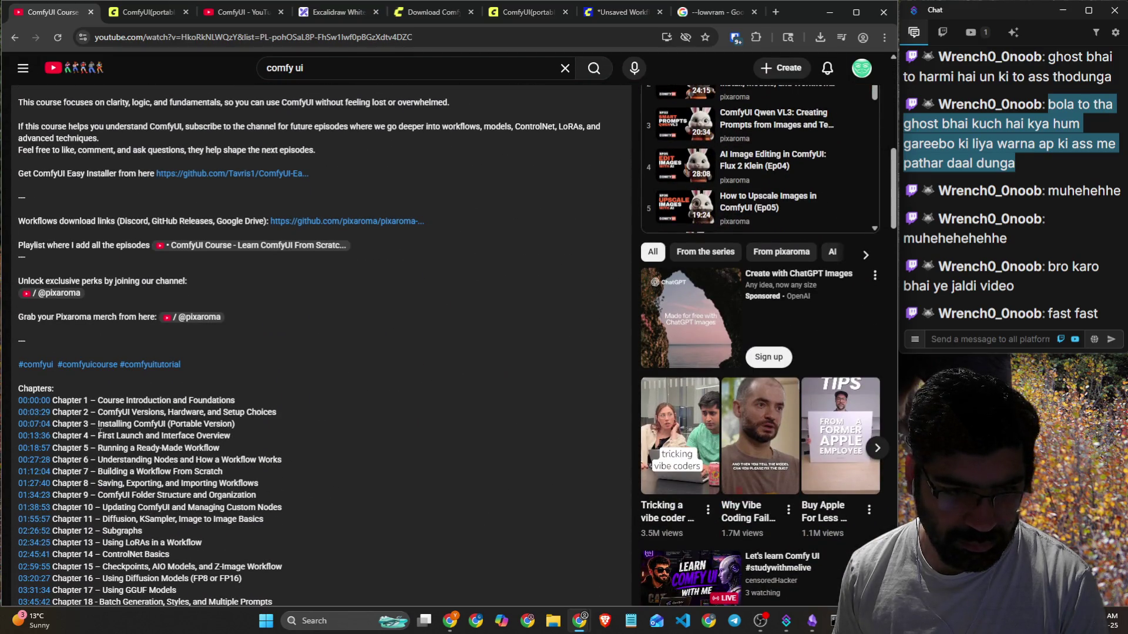
drag(98, 448, 136, 448)
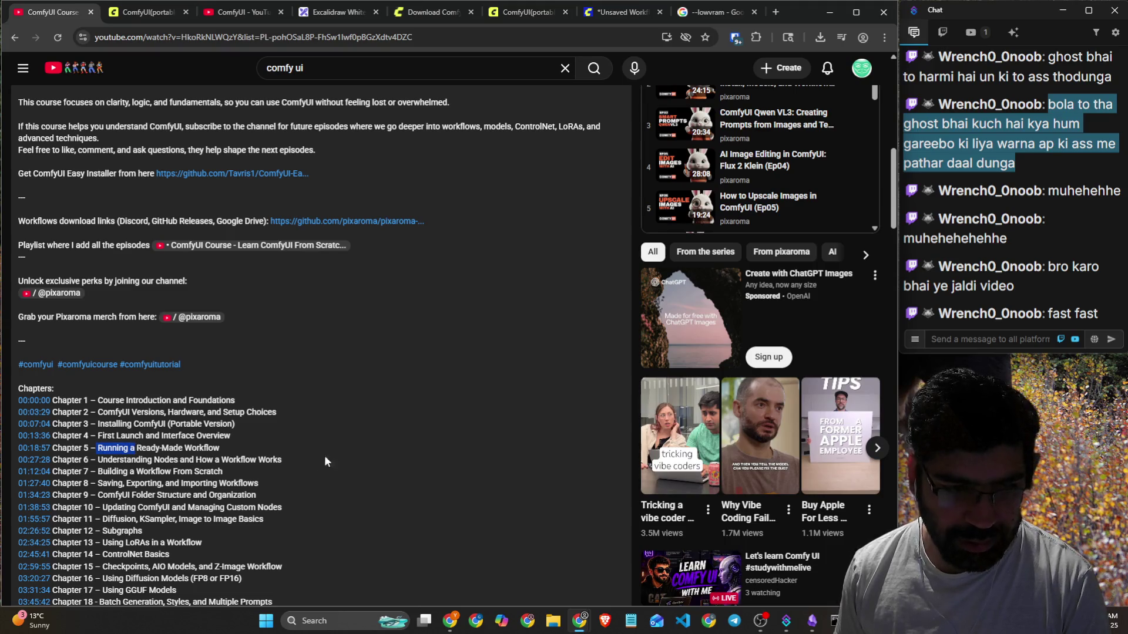
scroll(471, 425, up, 1)
scroll(470, 424, up, 10)
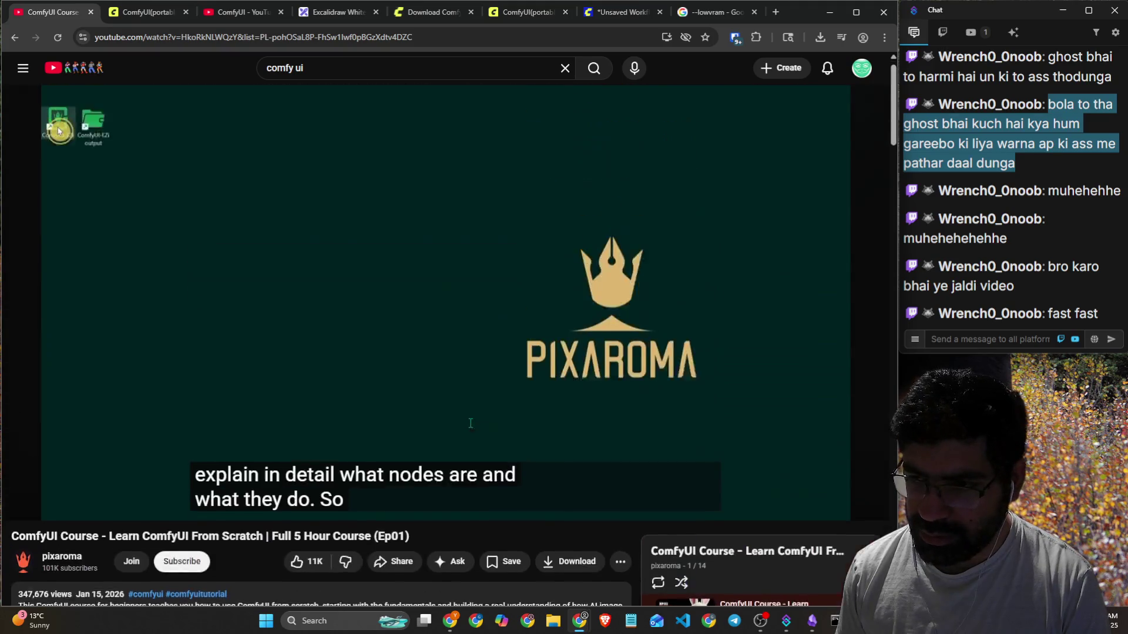
mouse_move(960, 324)
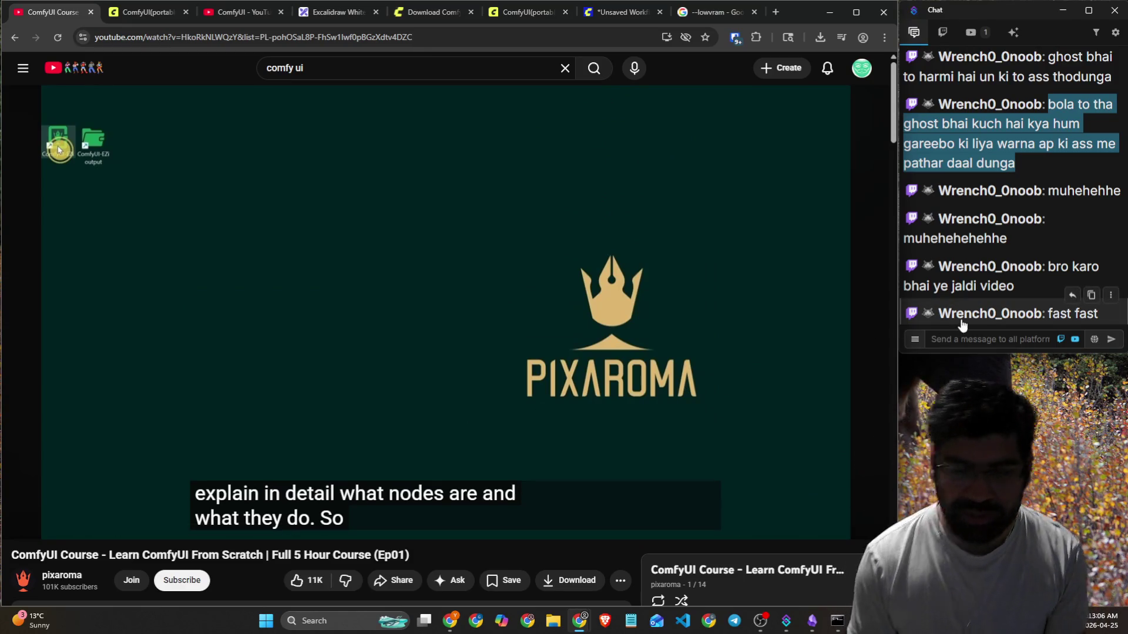